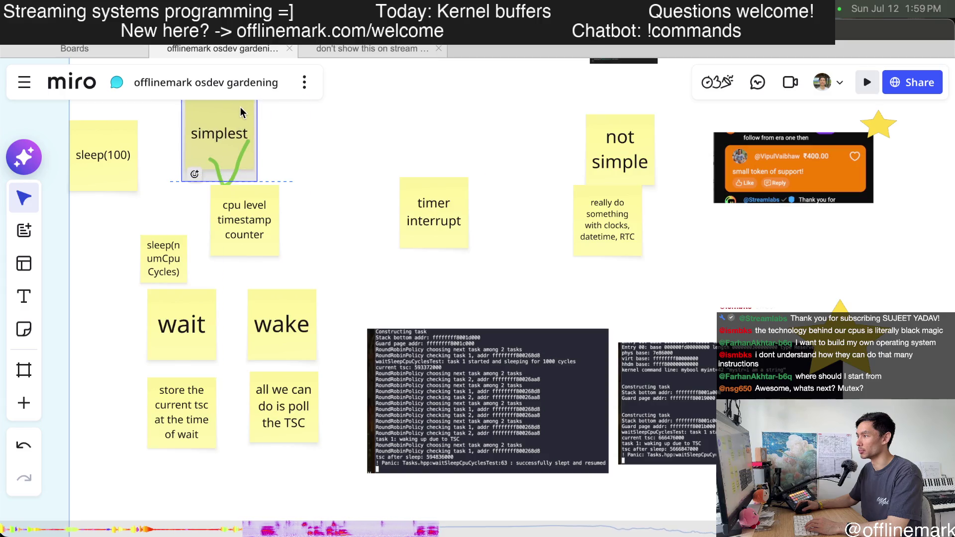
Mark the 'cpu level timestamp counter' note with the green checkmark and drag the chat popup onto the board
{"action": "left_click", "coordinate": [237, 168]}
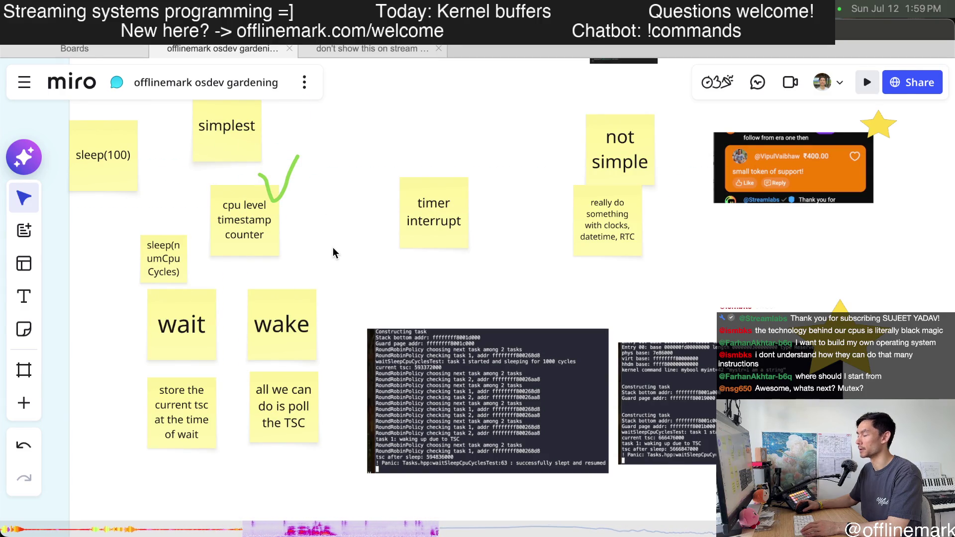
{"action": "scroll", "coordinate": [376, 223], "scroll_direction": "right", "scroll_amount": 2}
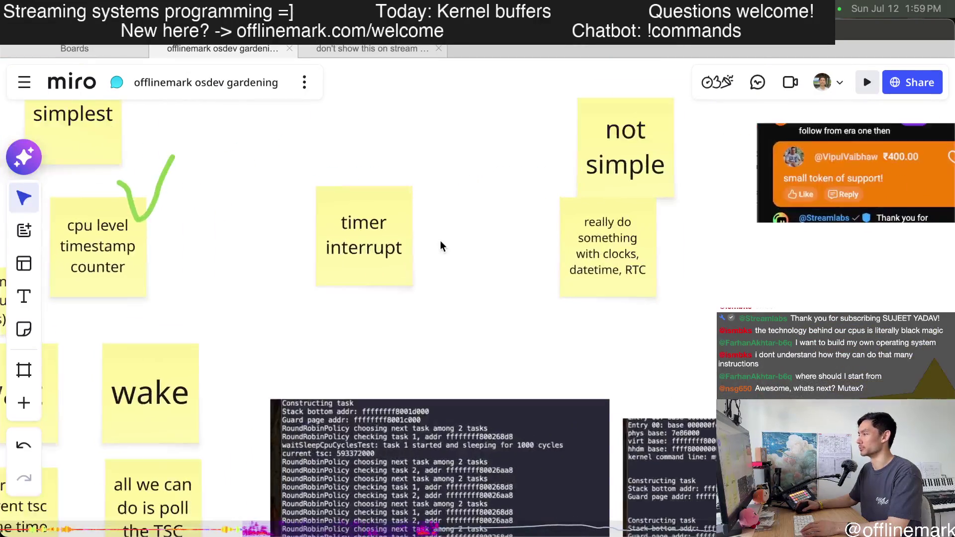
{"action": "scroll", "coordinate": [440, 241], "scroll_direction": "up", "scroll_amount": 3, "text": "ctrl"}
{"action": "scroll", "coordinate": [455, 219], "scroll_direction": "down", "scroll_amount": 3, "text": "ctrl"}
{"action": "scroll", "coordinate": [476, 250], "scroll_direction": "up", "scroll_amount": 2, "text": "ctrl"}
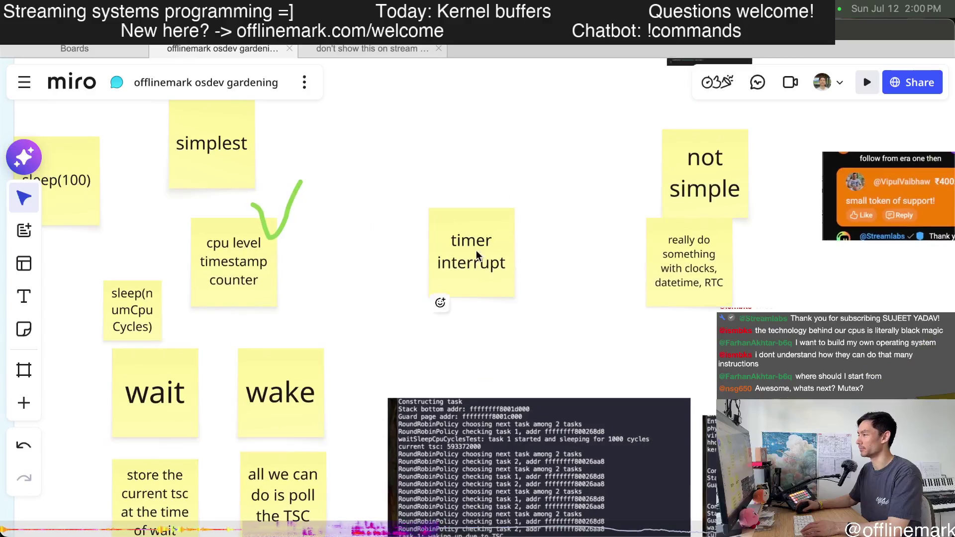
{"action": "scroll", "coordinate": [485, 251], "scroll_direction": "up", "scroll_amount": 1, "text": "ctrl"}
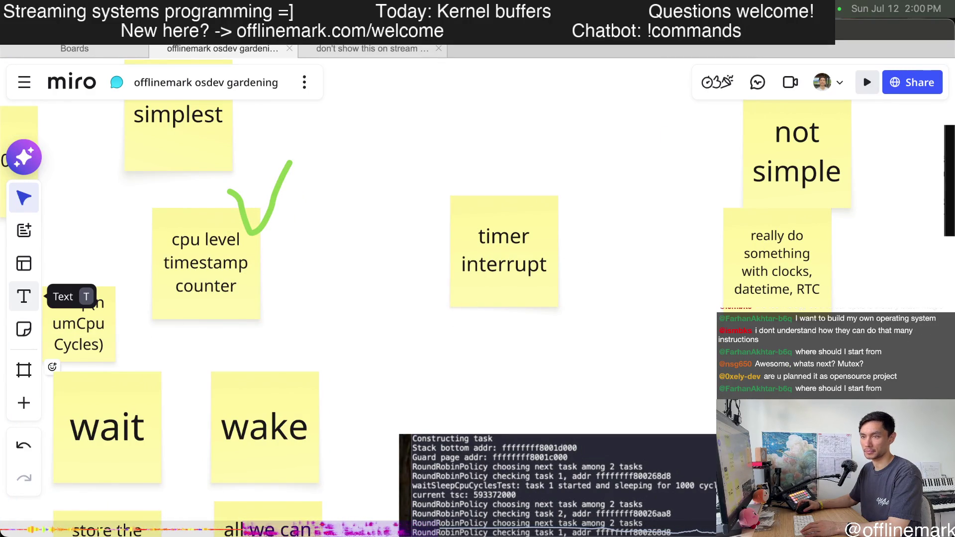
{"action": "left_click_drag", "start_coordinate": [59, 129], "coordinate": [223, 129]}
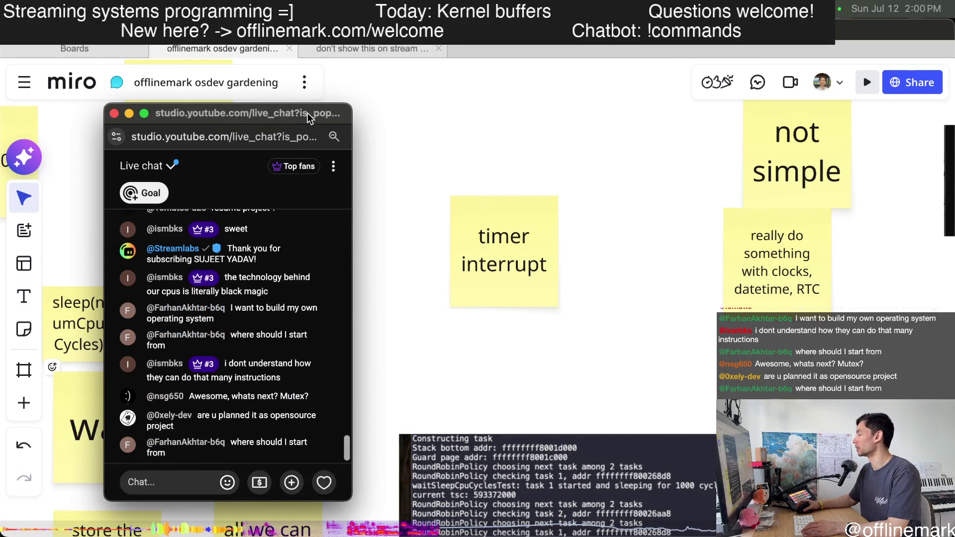
Send the chat reply 'mit 6.828, harvard cs61' to viewers asking where to start
{"action": "mouse_move", "coordinate": [308, 122]}
{"action": "left_mouse_down"}
{"action": "mouse_move", "coordinate": [174, 112]}
{"action": "mouse_move", "coordinate": [281, 113]}
{"action": "left_mouse_up"}
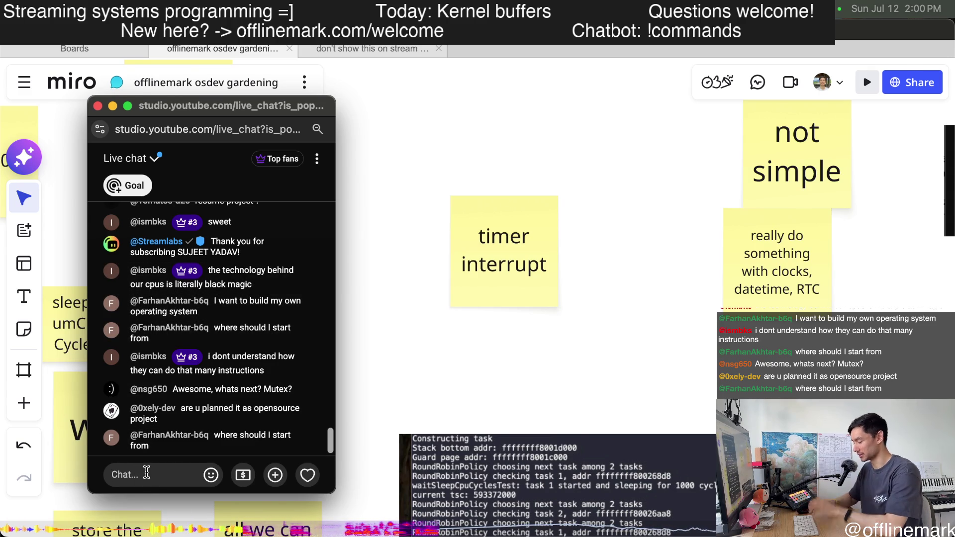
{"action": "type", "text": "m"}
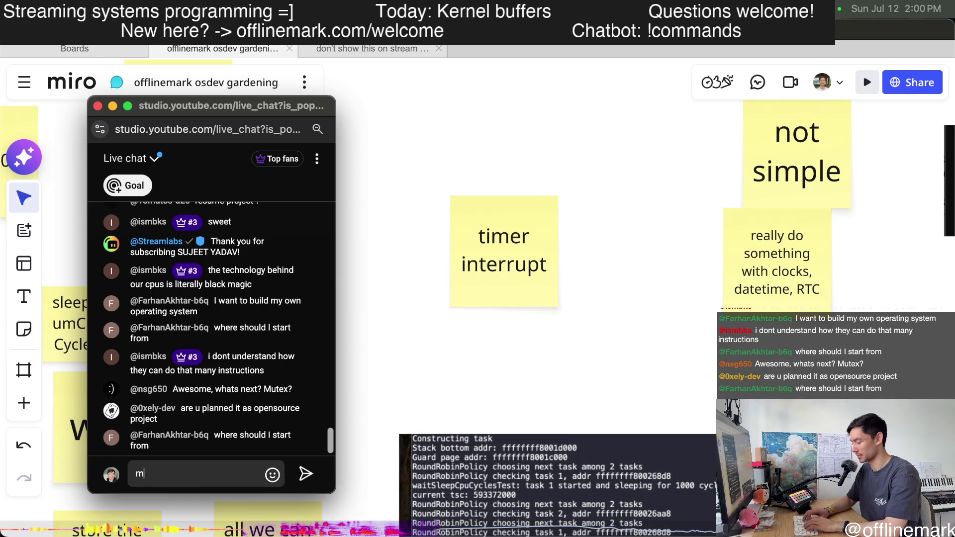
{"action": "type", "text": "it 6.828 harvard cs"}
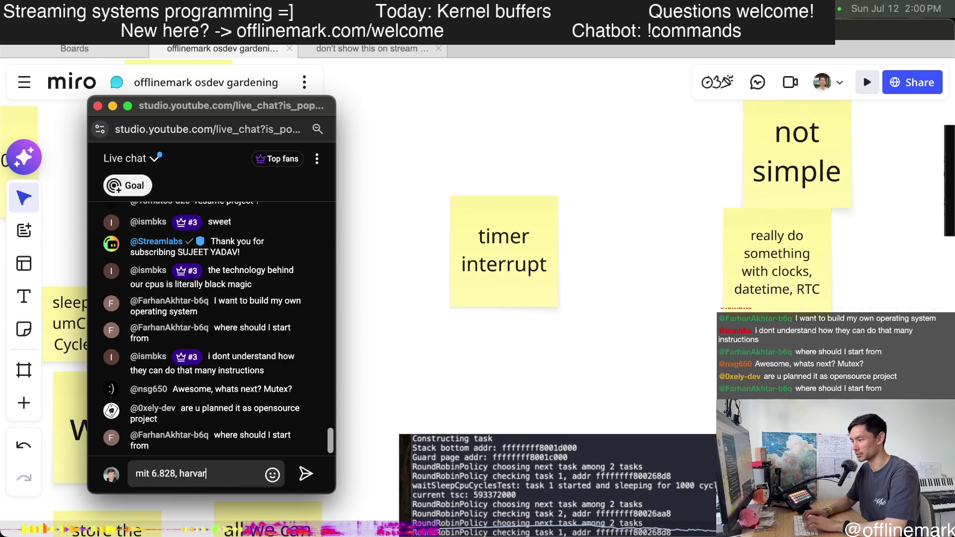
{"action": "type", "text": "61"}
{"action": "key", "text": "Return"}
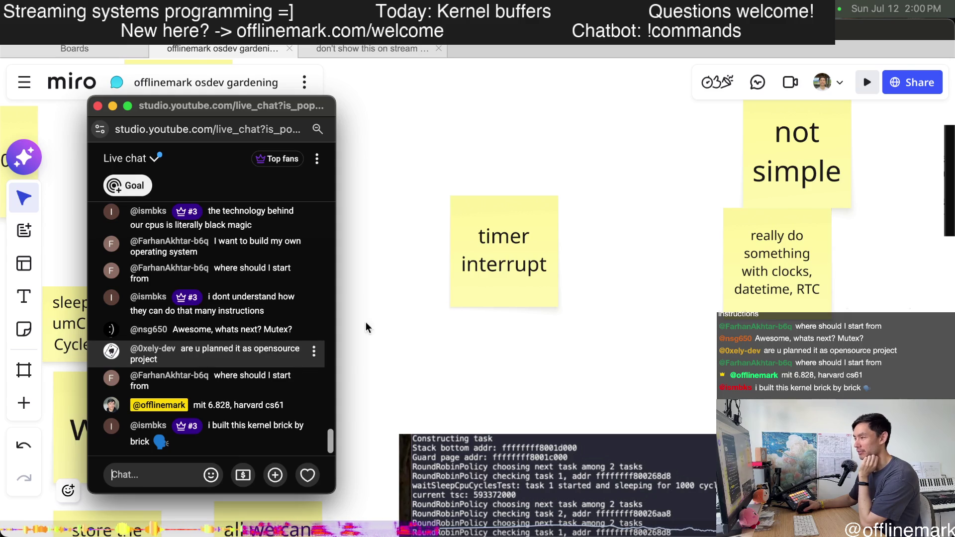
{"action": "mouse_move", "coordinate": [224, 389]}
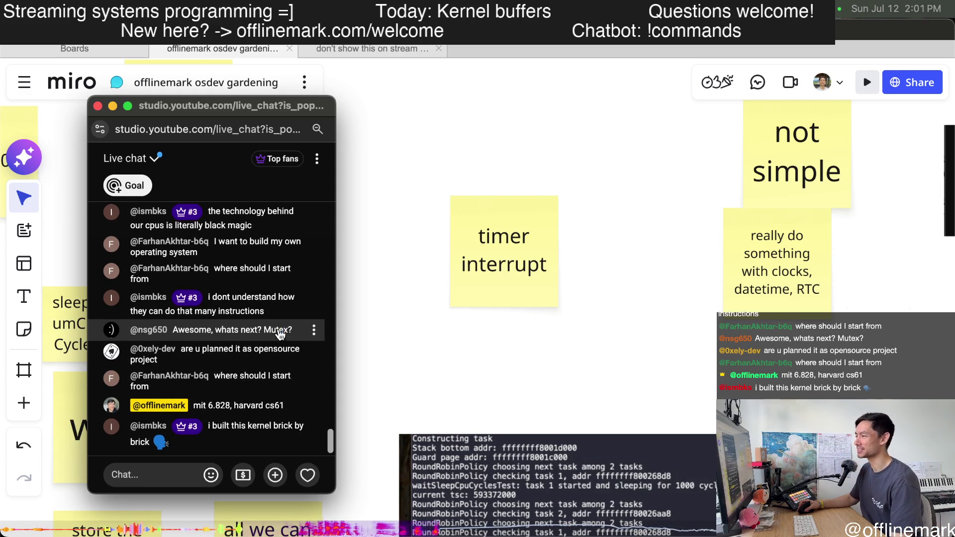
Select the viewer's Mutex question, move the chat popup aside and pan toward the sleep and wait notes
{"action": "left_click_drag", "start_coordinate": [286, 329], "coordinate": [229, 335]}
{"action": "scroll", "coordinate": [344, 346], "scroll_direction": "down", "scroll_amount": 3}
{"action": "scroll", "coordinate": [343, 347], "scroll_direction": "down", "scroll_amount": 2}
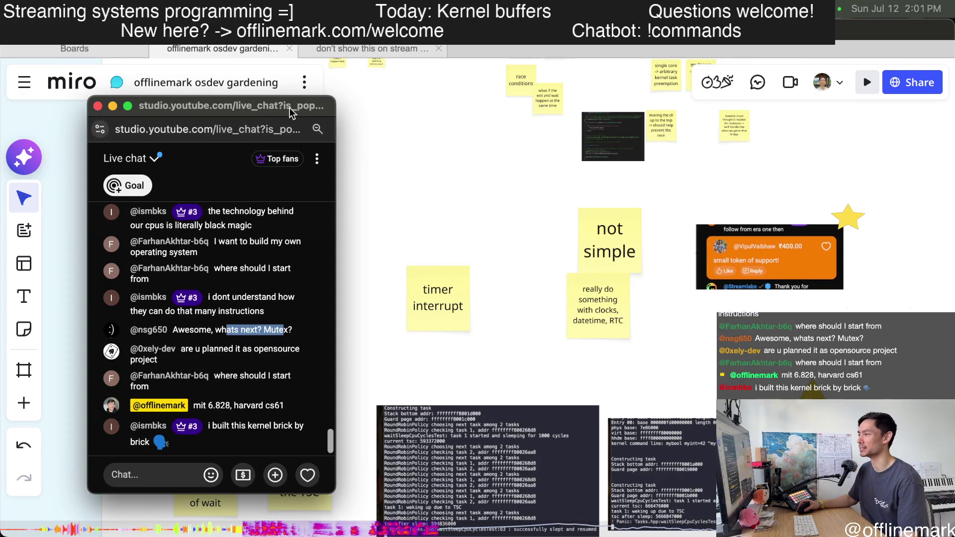
{"action": "mouse_move", "coordinate": [293, 110]}
{"action": "left_mouse_down"}
{"action": "mouse_move", "coordinate": [452, 124]}
{"action": "mouse_move", "coordinate": [243, 122]}
{"action": "left_mouse_up"}
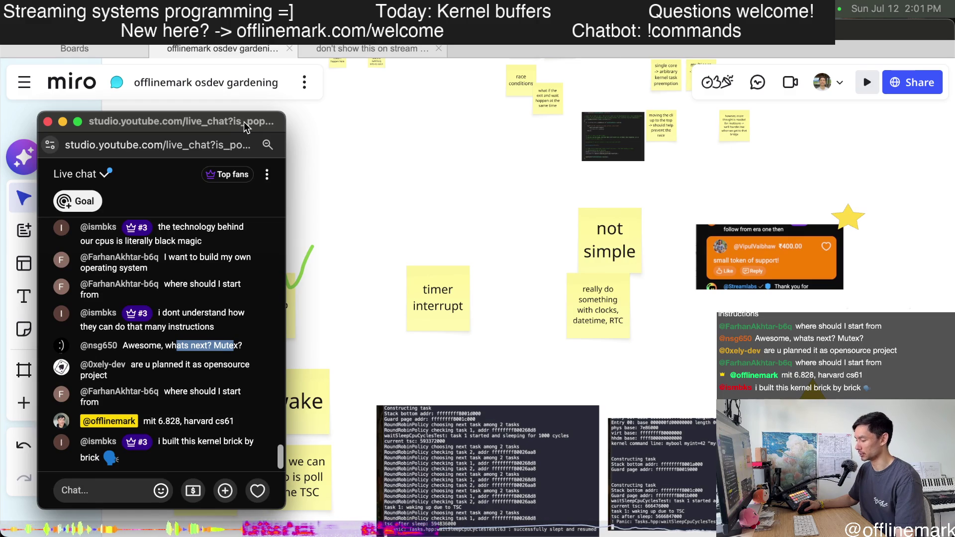
{"action": "left_click_drag", "start_coordinate": [244, 122], "coordinate": [280, 118]}
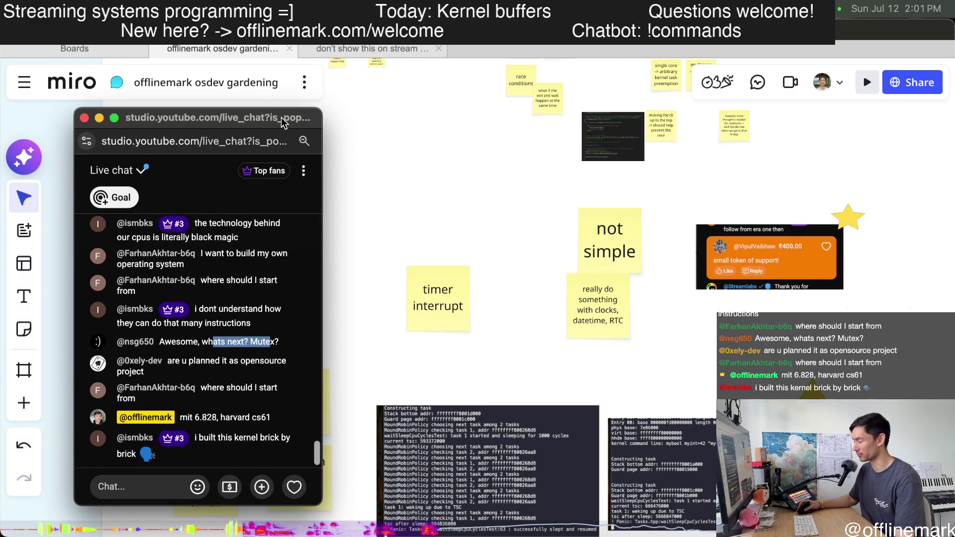
{"action": "left_click_drag", "start_coordinate": [284, 122], "coordinate": [289, 110]}
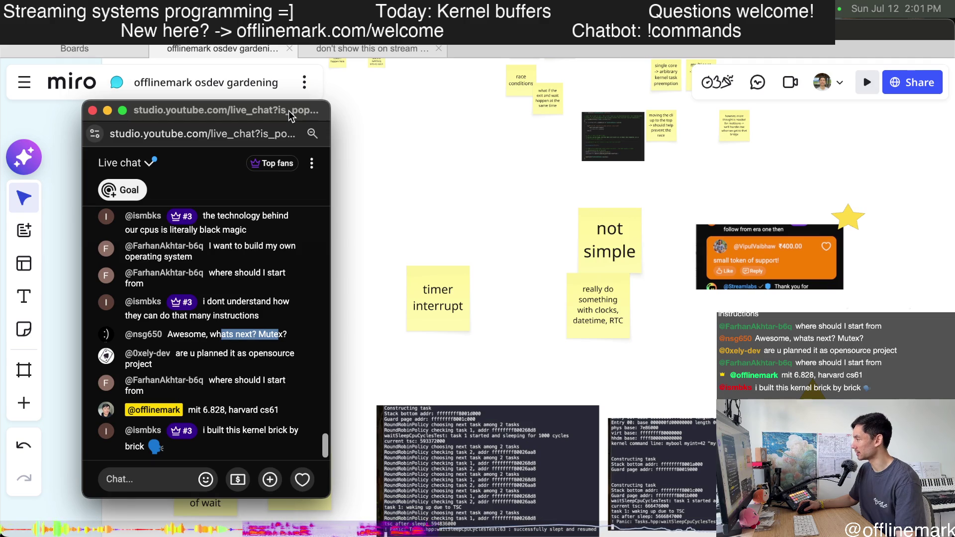
{"action": "left_click_drag", "start_coordinate": [289, 110], "coordinate": [234, 120]}
{"action": "scroll", "coordinate": [415, 295], "scroll_direction": "down", "scroll_amount": 3}
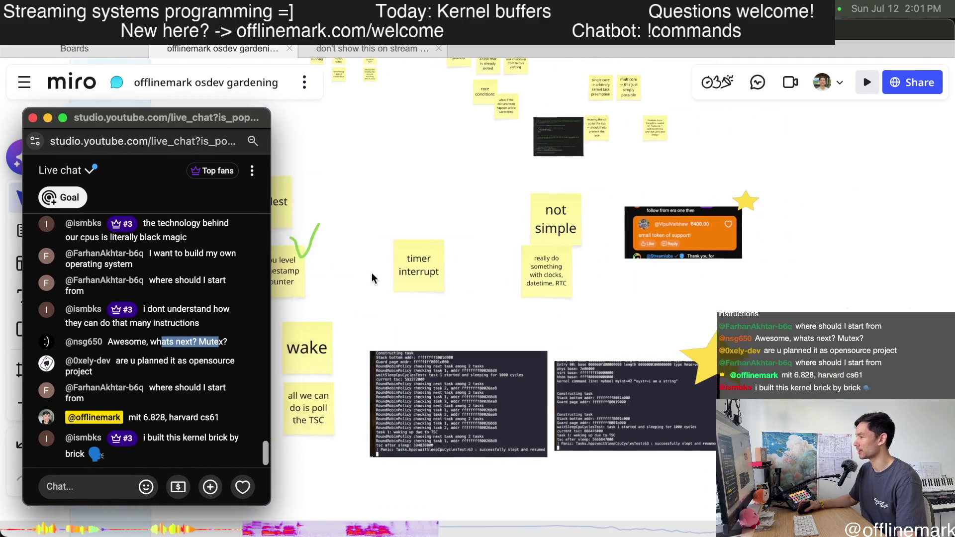
{"action": "left_click_drag", "start_coordinate": [372, 278], "coordinate": [531, 292]}
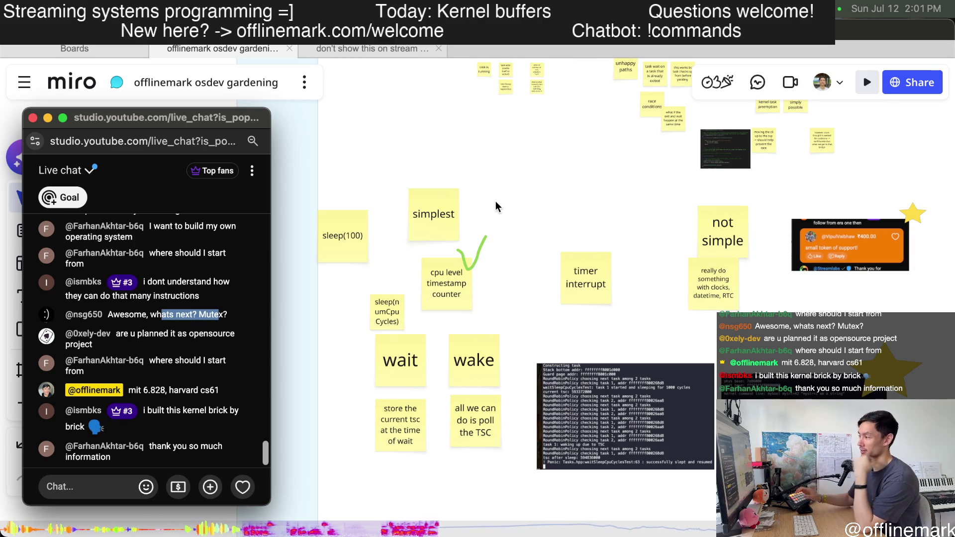
{"action": "scroll", "coordinate": [514, 206], "scroll_direction": "up", "scroll_amount": 3}
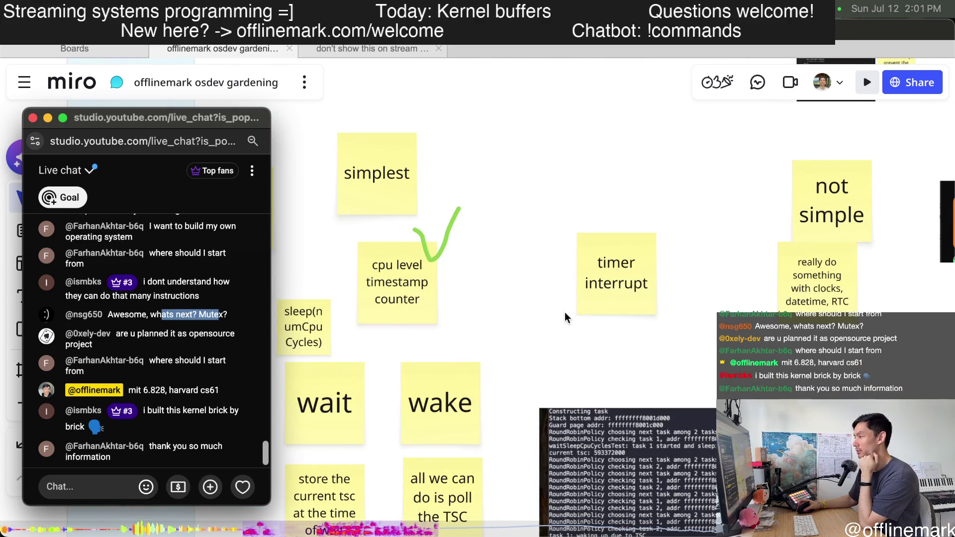
{"action": "scroll", "coordinate": [565, 317], "scroll_direction": "up", "scroll_amount": 3}
{"action": "scroll", "coordinate": [520, 328], "scroll_direction": "right", "scroll_amount": 3}
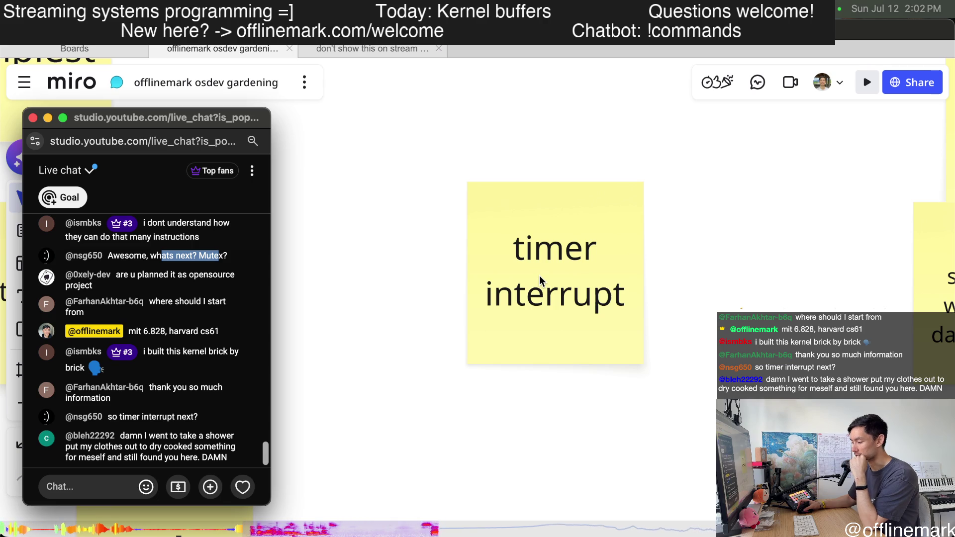
{"action": "scroll", "coordinate": [539, 276], "scroll_direction": "down", "scroll_amount": 3}
{"action": "scroll", "coordinate": [540, 275], "scroll_direction": "down", "scroll_amount": 3}
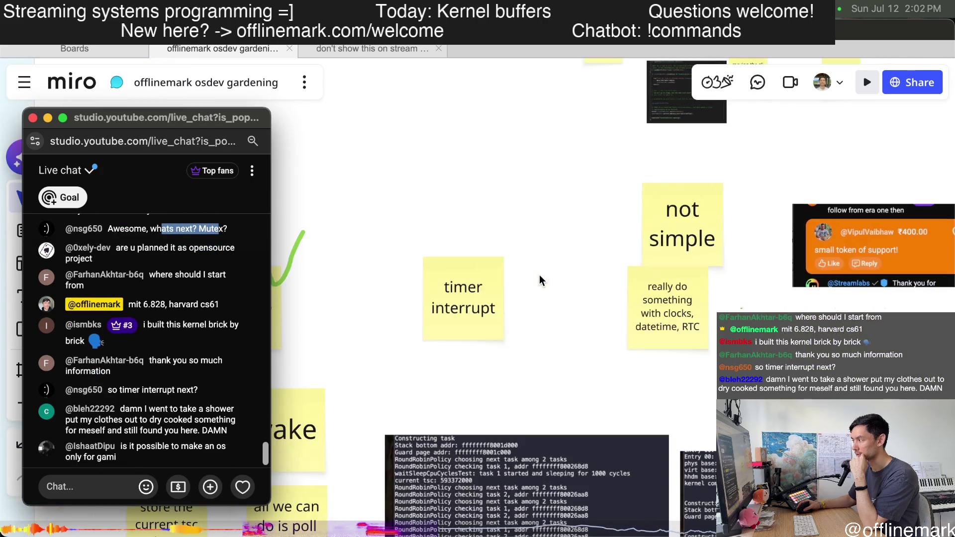
{"action": "scroll", "coordinate": [539, 275], "scroll_direction": "up", "scroll_amount": 3}
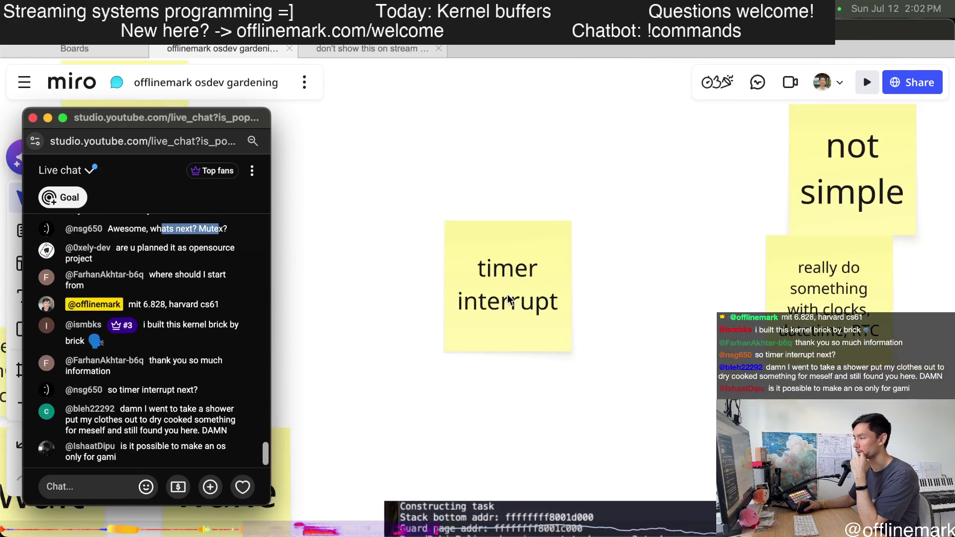
{"action": "scroll", "coordinate": [507, 298], "scroll_direction": "up", "scroll_amount": 3}
{"action": "scroll", "coordinate": [507, 299], "scroll_direction": "up", "scroll_amount": 2}
{"action": "scroll", "coordinate": [586, 287], "scroll_direction": "up", "scroll_amount": 2}
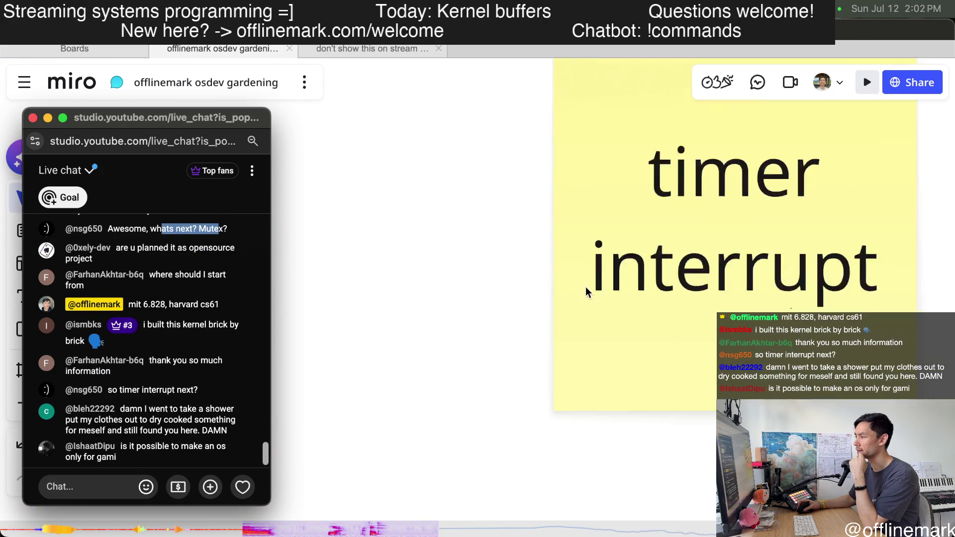
{"action": "scroll", "coordinate": [480, 279], "scroll_direction": "down", "scroll_amount": 3}
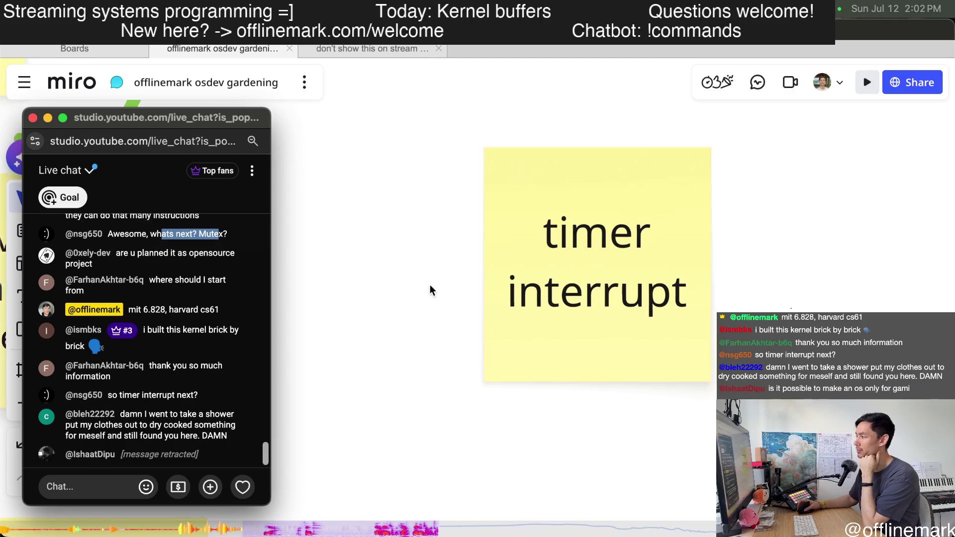
Recentre the timer interrupt note while navigating to the scheduler API area
{"action": "left_click_drag", "start_coordinate": [440, 303], "coordinate": [419, 302]}
{"action": "scroll", "coordinate": [421, 299], "scroll_direction": "down", "scroll_amount": 2}
{"action": "scroll", "coordinate": [422, 297], "scroll_direction": "down", "scroll_amount": 1}
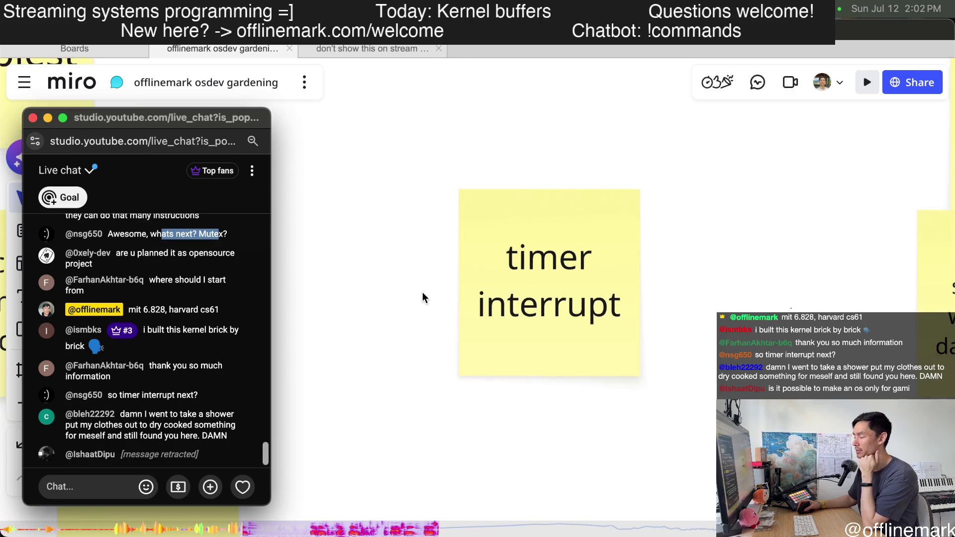
{"action": "scroll", "coordinate": [423, 293], "scroll_direction": "up", "scroll_amount": 3}
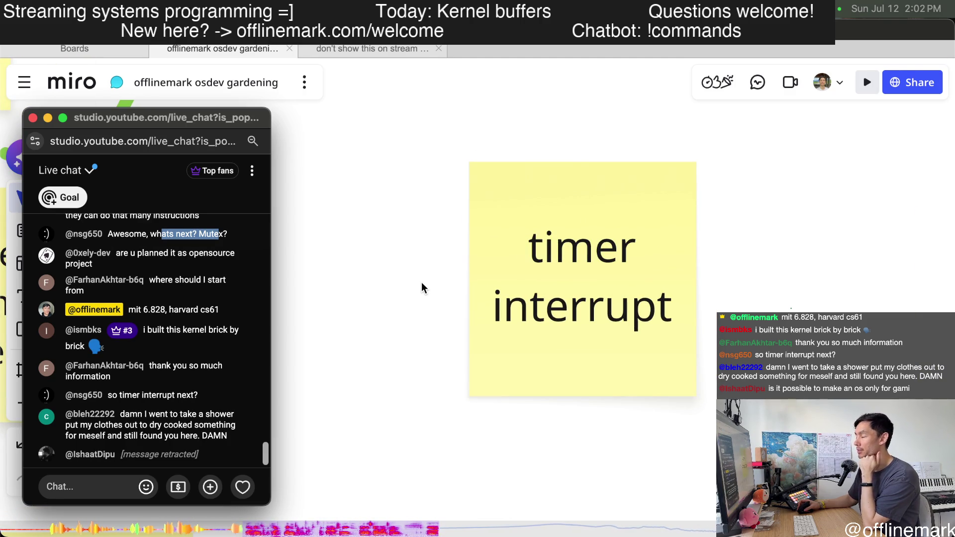
{"action": "scroll", "coordinate": [422, 284], "scroll_direction": "down", "scroll_amount": 1}
{"action": "scroll", "coordinate": [421, 284], "scroll_direction": "down", "scroll_amount": 2}
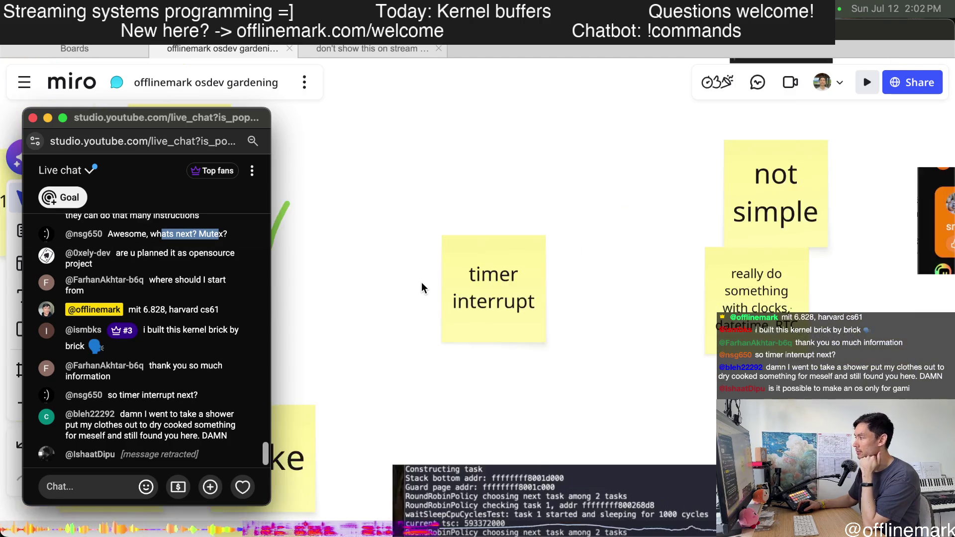
{"action": "scroll", "coordinate": [422, 283], "scroll_direction": "down", "scroll_amount": 1}
{"action": "scroll", "coordinate": [572, 306], "scroll_direction": "down", "scroll_amount": 3}
{"action": "scroll", "coordinate": [571, 305], "scroll_direction": "down", "scroll_amount": 2}
{"action": "scroll", "coordinate": [487, 342], "scroll_direction": "up", "scroll_amount": 3}
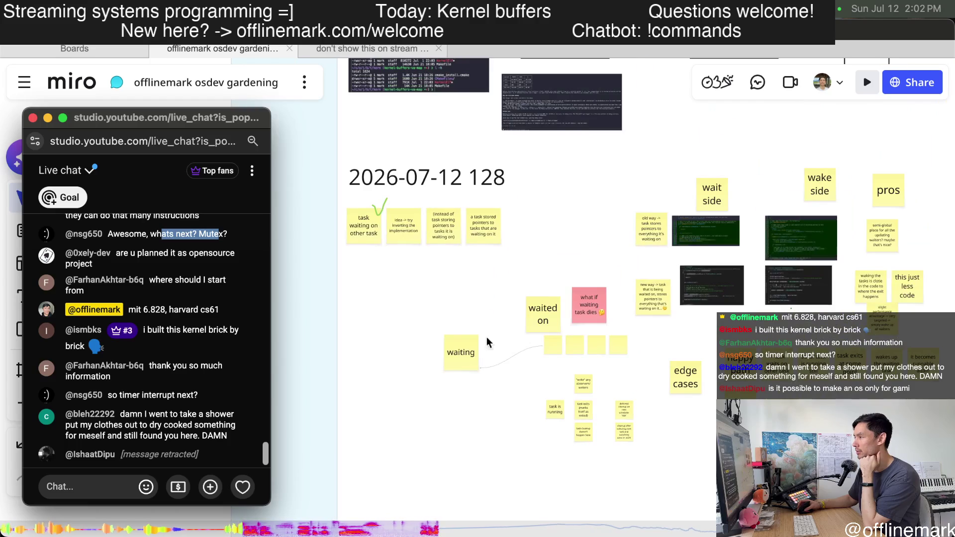
{"action": "scroll", "coordinate": [409, 206], "scroll_direction": "up", "scroll_amount": 3}
{"action": "scroll", "coordinate": [416, 209], "scroll_direction": "up", "scroll_amount": 3}
{"action": "scroll", "coordinate": [596, 409], "scroll_direction": "down", "scroll_amount": 1}
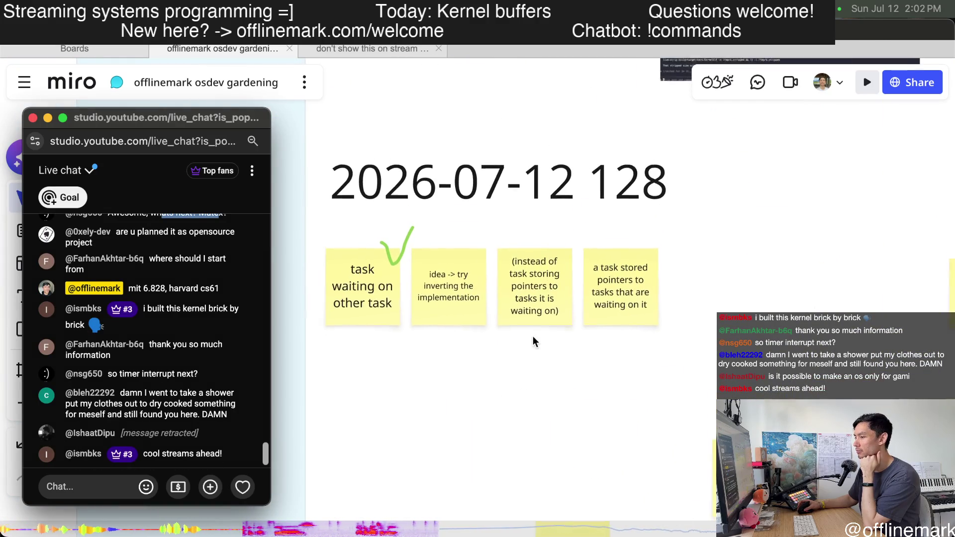
{"action": "scroll", "coordinate": [448, 299], "scroll_direction": "down", "scroll_amount": 1}
{"action": "scroll", "coordinate": [505, 341], "scroll_direction": "down", "scroll_amount": 2}
{"action": "scroll", "coordinate": [613, 252], "scroll_direction": "up", "scroll_amount": 3}
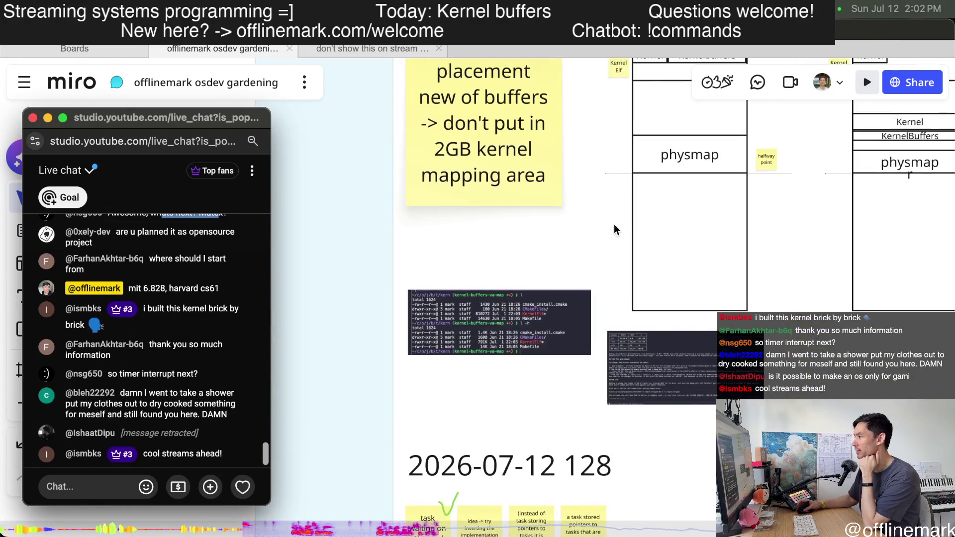
{"action": "scroll", "coordinate": [618, 223], "scroll_direction": "up", "scroll_amount": 3}
{"action": "scroll", "coordinate": [581, 343], "scroll_direction": "down", "scroll_amount": 10}
{"action": "scroll", "coordinate": [481, 288], "scroll_direction": "down", "scroll_amount": 2}
{"action": "scroll", "coordinate": [481, 288], "scroll_direction": "up", "scroll_amount": 3}
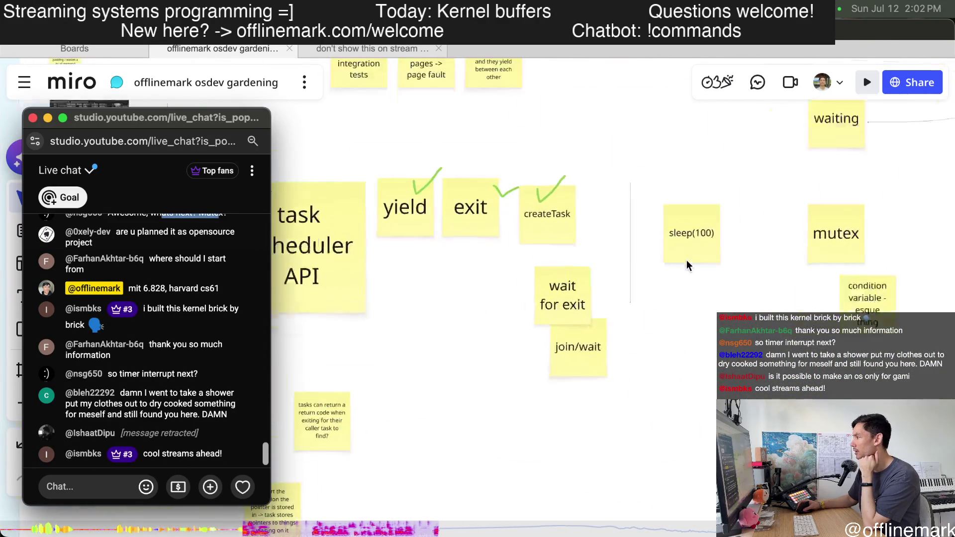
{"action": "scroll", "coordinate": [471, 333], "scroll_direction": "up", "scroll_amount": 3}
Duplicate sleep(100), rename the original to sleepCpuCycles(100) and shift it and the divider line apart
{"action": "left_click", "coordinate": [494, 316]}
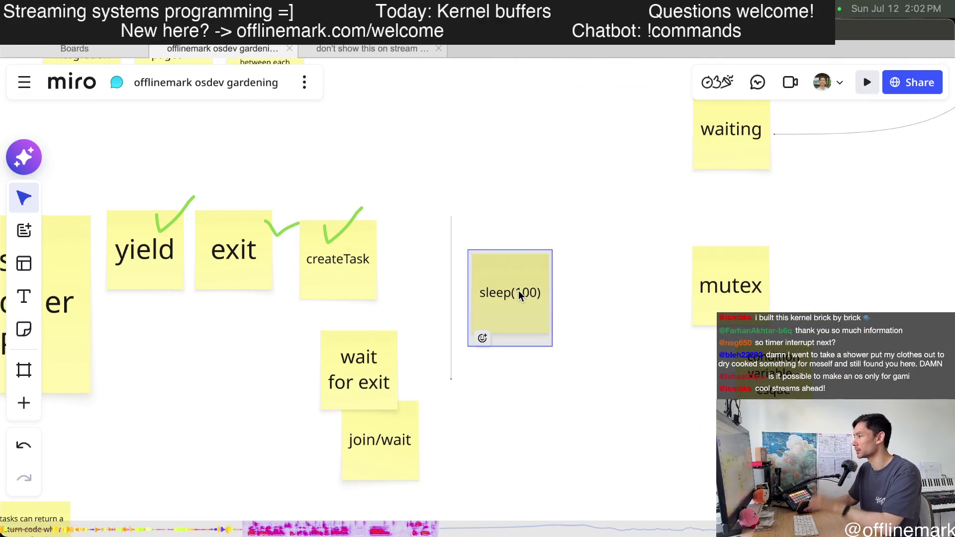
{"action": "scroll", "coordinate": [524, 304], "scroll_direction": "up", "scroll_amount": 2}
{"action": "left_click_drag", "start_coordinate": [524, 304], "coordinate": [650, 358], "text": "alt"}
{"action": "scroll", "coordinate": [542, 301], "scroll_direction": "up", "scroll_amount": 2}
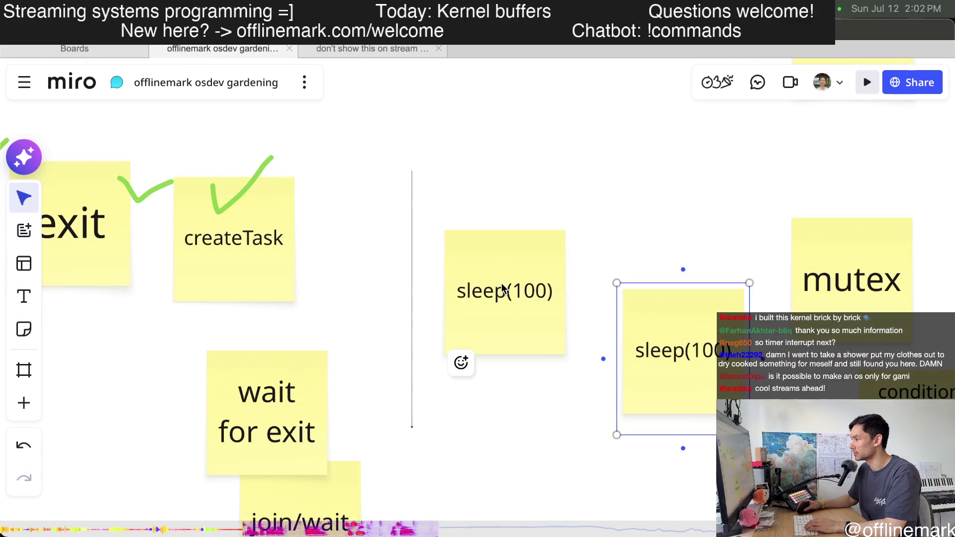
{"action": "double_click", "coordinate": [505, 291]}
{"action": "type", "text": "CpuCyc"}
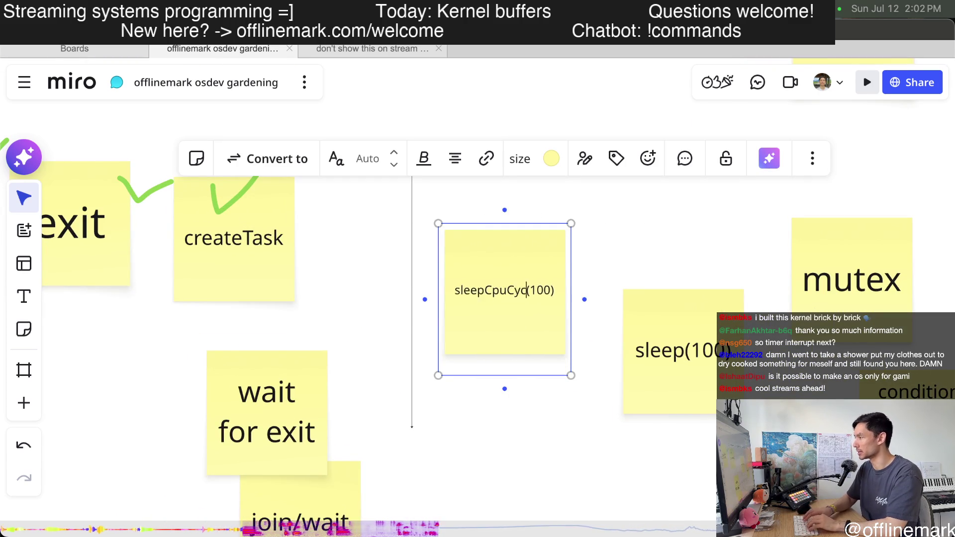
{"action": "type", "text": "les"}
{"action": "left_click", "coordinate": [608, 244]}
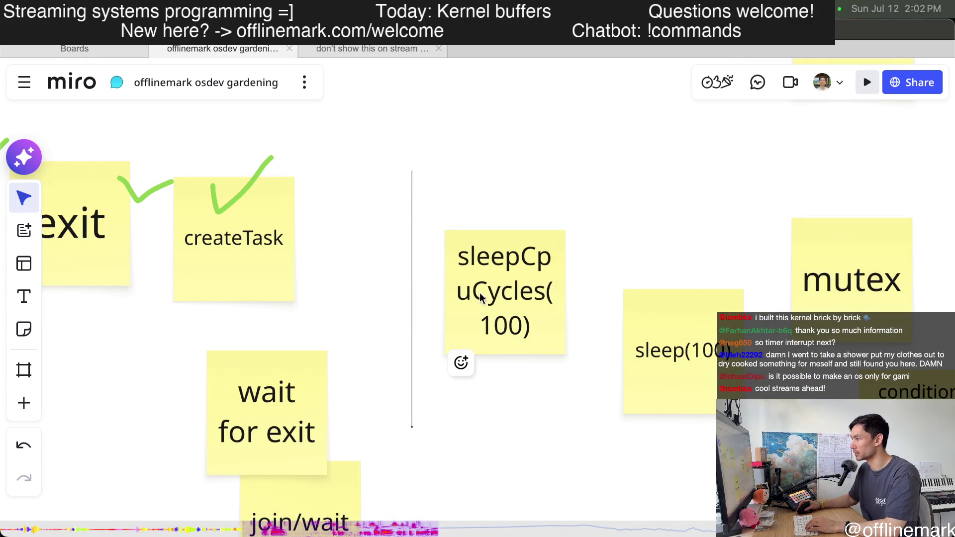
{"action": "left_click_drag", "start_coordinate": [481, 298], "coordinate": [410, 285]}
{"action": "left_click_drag", "start_coordinate": [409, 398], "coordinate": [513, 367]}
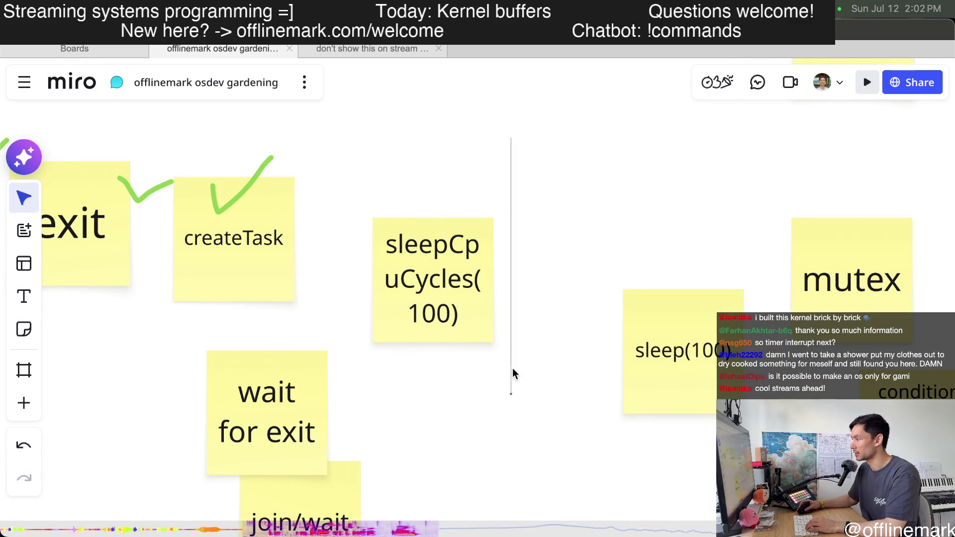
{"action": "left_click_drag", "start_coordinate": [576, 403], "coordinate": [325, 392]}
Rename the copy to sleepSeconds(100) and rearrange it, mutex and condition variable around the area
{"action": "double_click", "coordinate": [429, 313]}
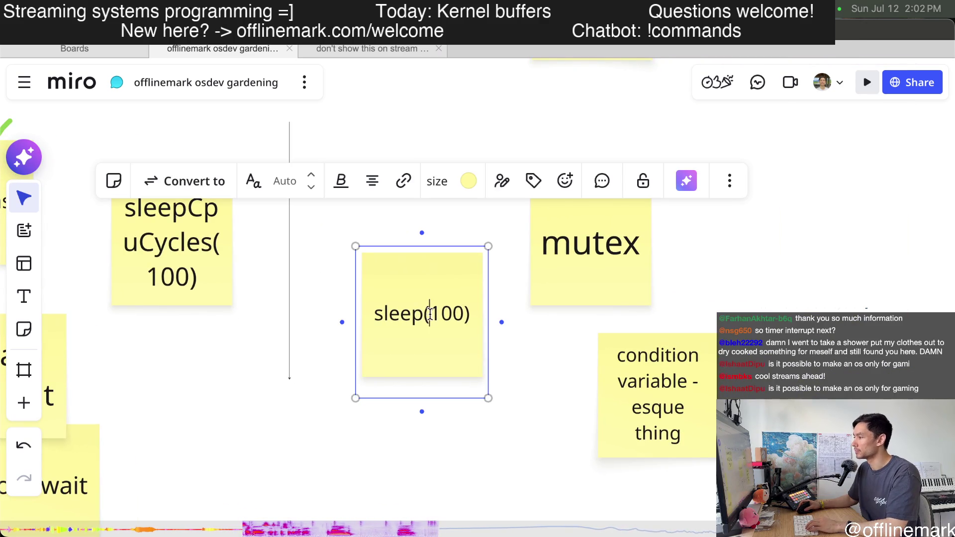
{"action": "type", "text": "Second"}
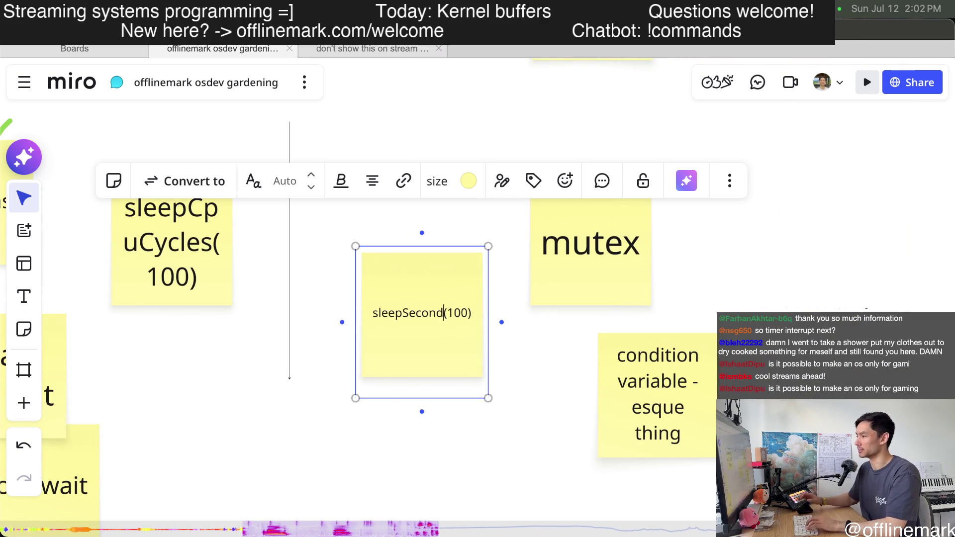
{"action": "type", "text": "s"}
{"action": "left_click", "coordinate": [572, 363]}
{"action": "left_click_drag", "start_coordinate": [440, 292], "coordinate": [507, 385]}
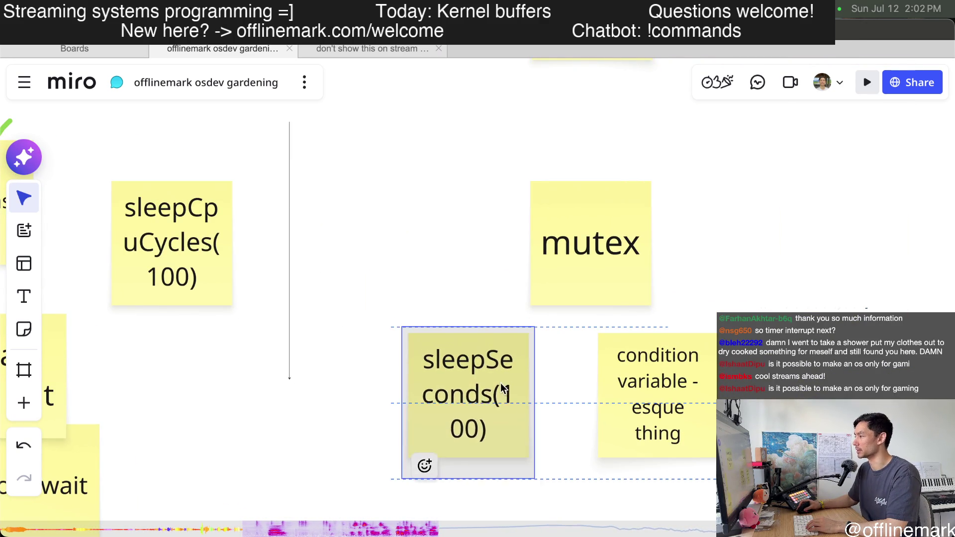
{"action": "left_click_drag", "start_coordinate": [609, 300], "coordinate": [539, 253]}
{"action": "left_click_drag", "start_coordinate": [693, 406], "coordinate": [669, 319]}
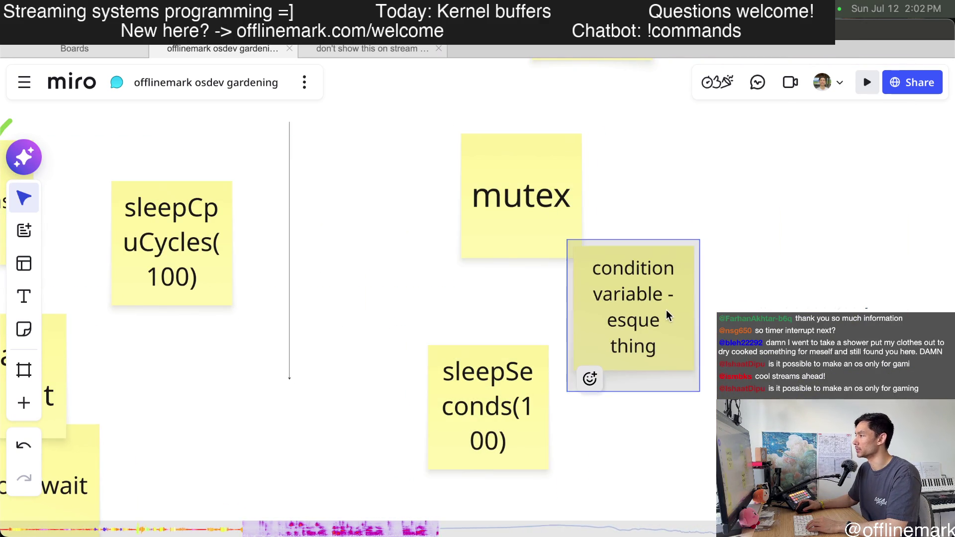
{"action": "left_click_drag", "start_coordinate": [462, 406], "coordinate": [482, 410]}
{"action": "scroll", "coordinate": [518, 397], "scroll_direction": "down", "scroll_amount": 3}
{"action": "left_click_drag", "start_coordinate": [618, 317], "coordinate": [635, 341]}
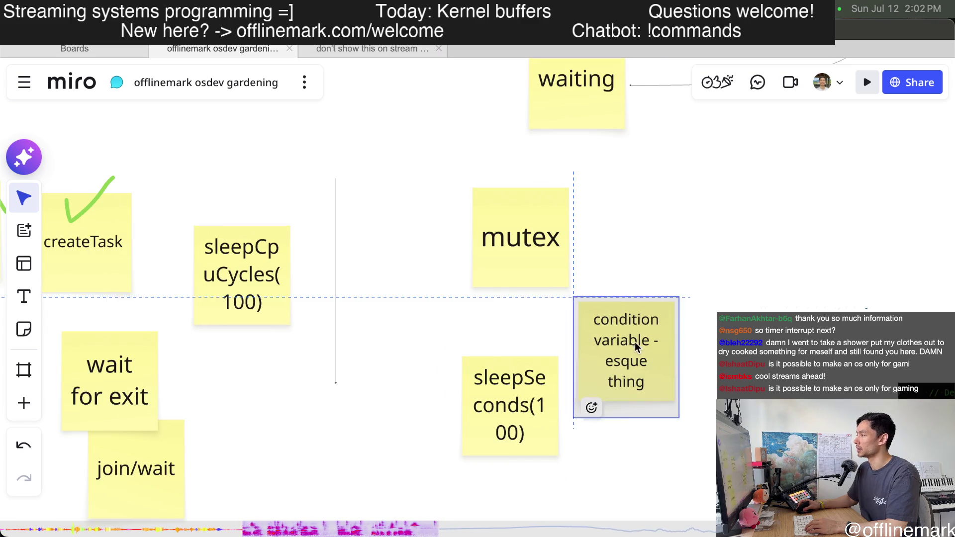
Duplicate the mutex note and retype the copy as 'semaphores'
{"action": "left_click_drag", "start_coordinate": [540, 254], "coordinate": [679, 245]}
{"action": "key", "text": "Return"}
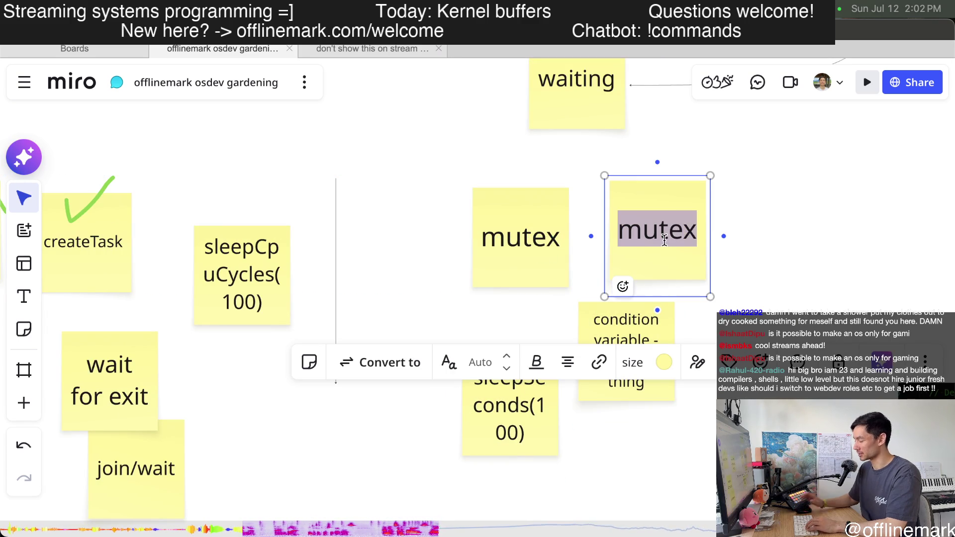
{"action": "type", "text": "semaphores"}
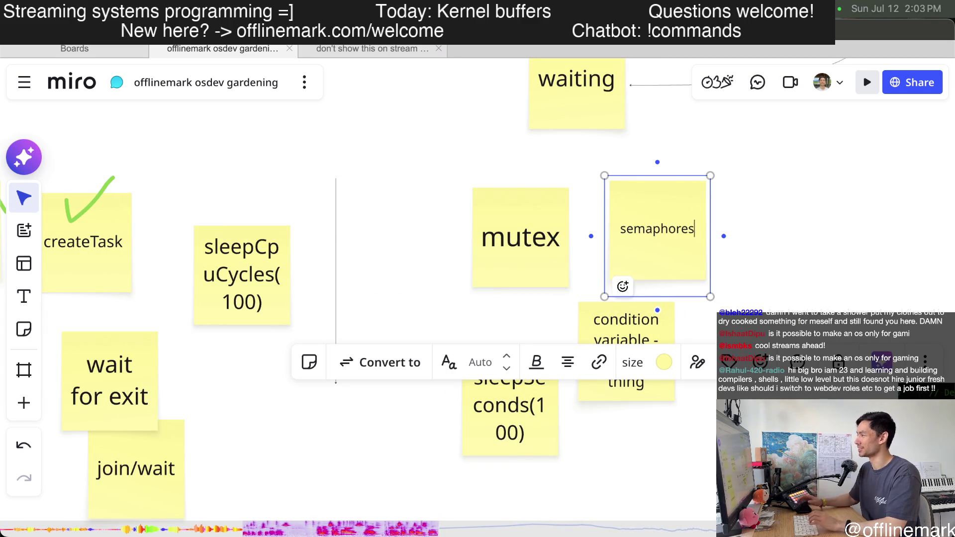
{"action": "left_click", "coordinate": [727, 239]}
Place semaphores beside mutex, then pan the board out to the 2026-06-21 dated session frames
{"action": "left_click_drag", "start_coordinate": [646, 246], "coordinate": [634, 265]}
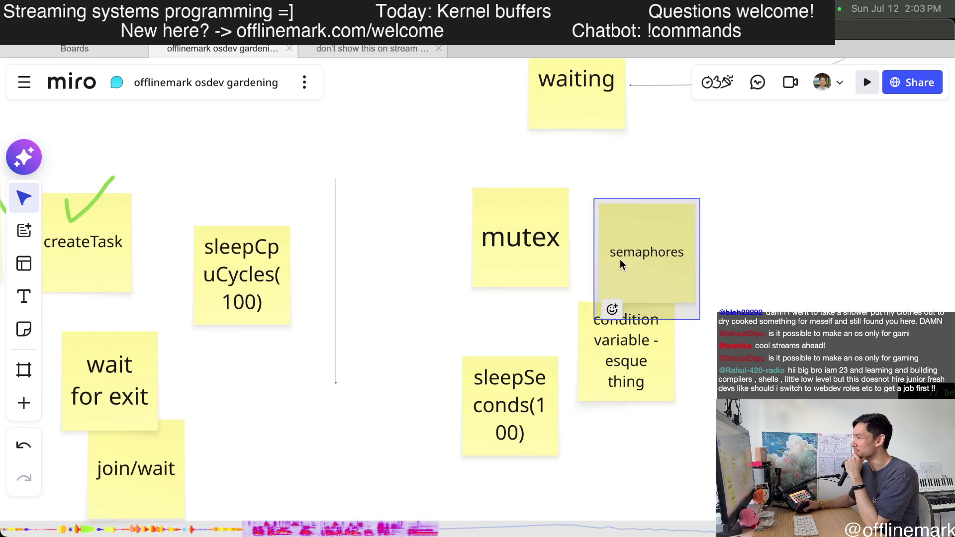
{"action": "scroll", "coordinate": [644, 275], "scroll_direction": "down", "scroll_amount": 1}
{"action": "scroll", "coordinate": [644, 275], "scroll_direction": "down", "scroll_amount": 2}
{"action": "scroll", "coordinate": [756, 282], "scroll_direction": "right", "scroll_amount": 3}
{"action": "scroll", "coordinate": [618, 306], "scroll_direction": "right", "scroll_amount": 2}
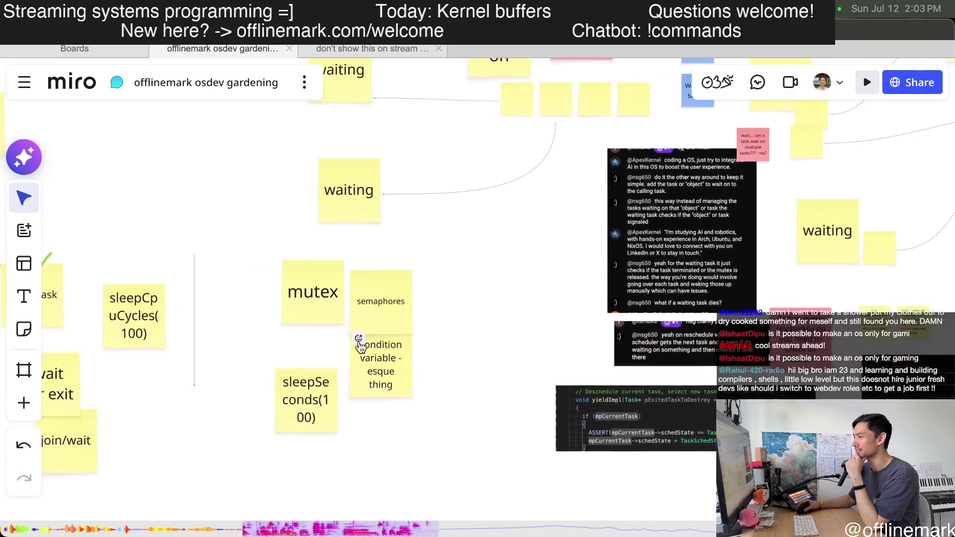
{"action": "scroll", "coordinate": [232, 345], "scroll_direction": "up", "scroll_amount": 2}
{"action": "scroll", "coordinate": [232, 345], "scroll_direction": "down", "scroll_amount": 1}
{"action": "scroll", "coordinate": [259, 347], "scroll_direction": "down", "scroll_amount": 1}
{"action": "scroll", "coordinate": [258, 347], "scroll_direction": "down", "scroll_amount": 3}
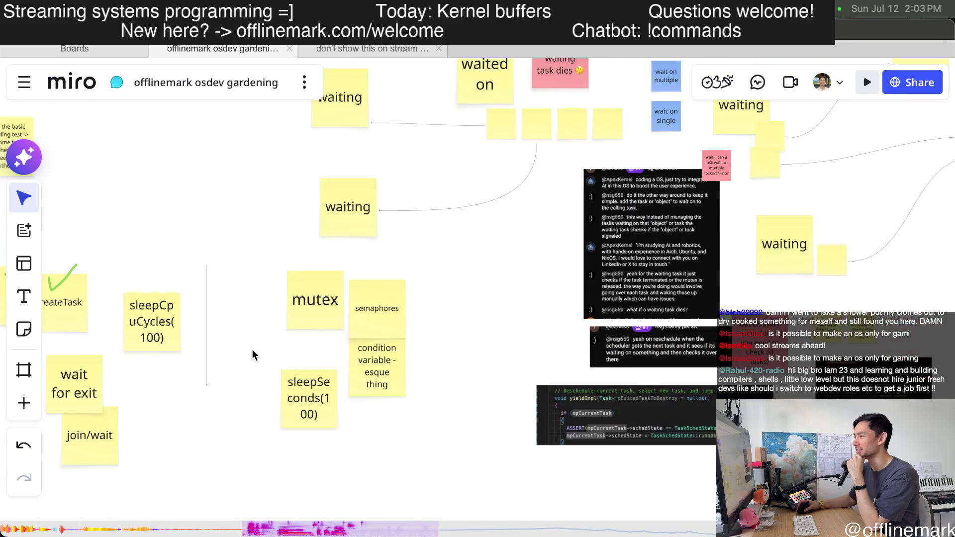
{"action": "left_click_drag", "start_coordinate": [253, 350], "coordinate": [403, 454]}
{"action": "scroll", "coordinate": [403, 454], "scroll_direction": "down", "scroll_amount": 5}
{"action": "left_click_drag", "start_coordinate": [426, 411], "coordinate": [547, 469]}
{"action": "scroll", "coordinate": [548, 469], "scroll_direction": "down", "scroll_amount": 1}
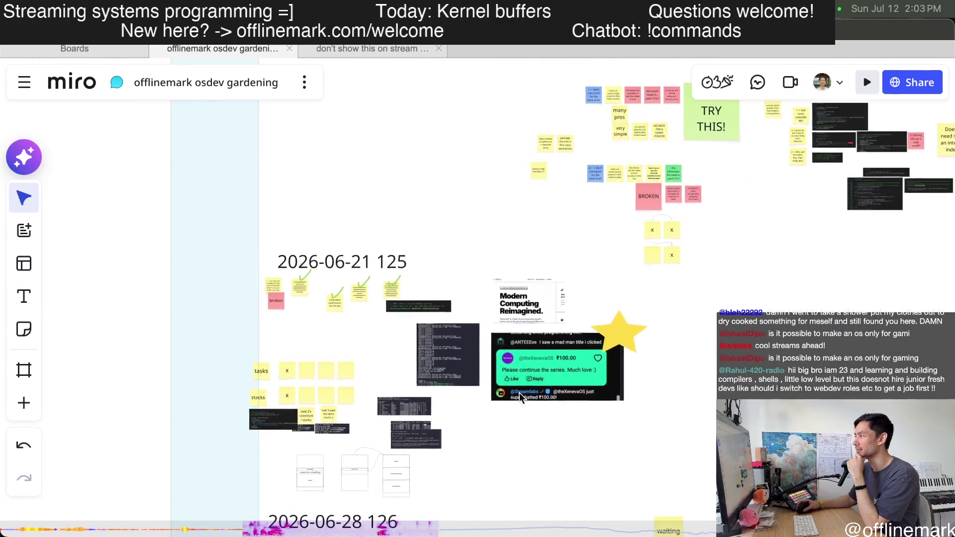
{"action": "scroll", "coordinate": [470, 363], "scroll_direction": "up", "scroll_amount": 3}
{"action": "scroll", "coordinate": [471, 364], "scroll_direction": "down", "scroll_amount": 3}
{"action": "scroll", "coordinate": [471, 363], "scroll_direction": "down", "scroll_amount": 2}
{"action": "scroll", "coordinate": [523, 358], "scroll_direction": "down", "scroll_amount": 5}
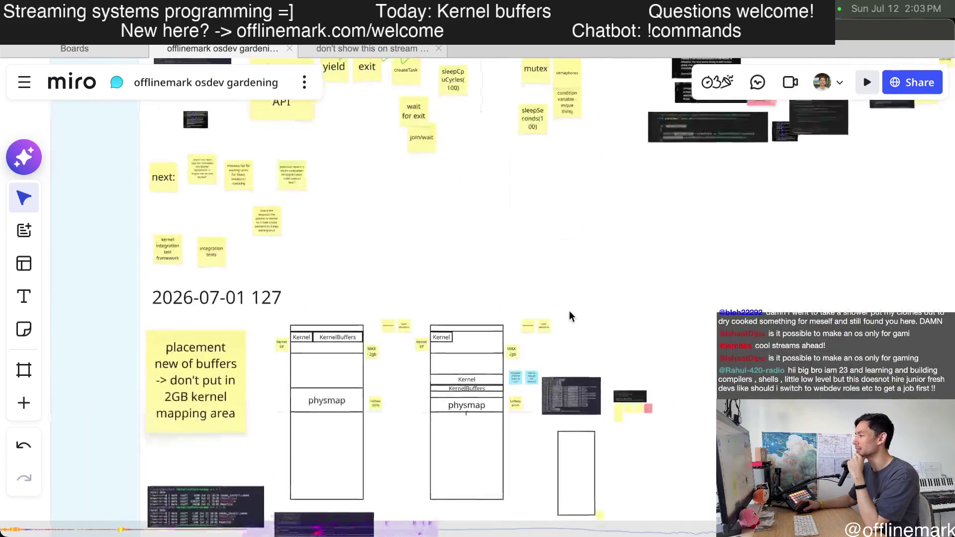
{"action": "scroll", "coordinate": [607, 356], "scroll_direction": "down", "scroll_amount": 3}
{"action": "scroll", "coordinate": [567, 380], "scroll_direction": "down", "scroll_amount": 5}
{"action": "left_click_drag", "start_coordinate": [491, 387], "coordinate": [466, 420]}
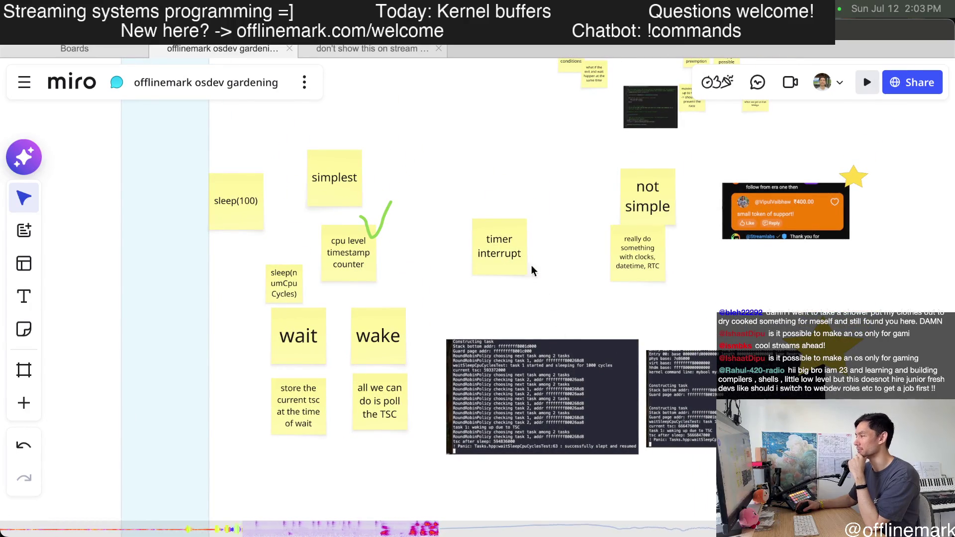
{"action": "scroll", "coordinate": [496, 263], "scroll_direction": "up", "scroll_amount": 5}
{"action": "scroll", "coordinate": [478, 263], "scroll_direction": "up", "scroll_amount": 1}
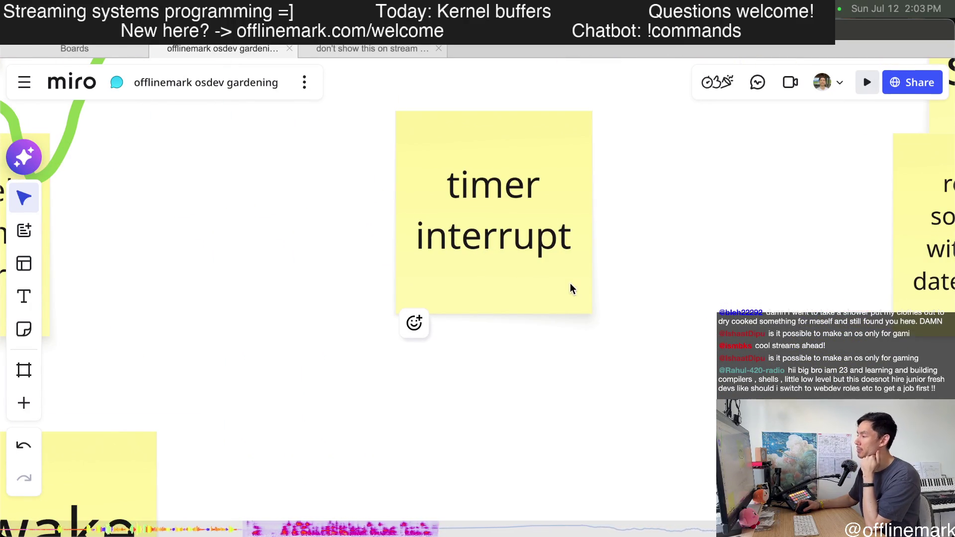
{"action": "scroll", "coordinate": [570, 289], "scroll_direction": "down", "scroll_amount": 4}
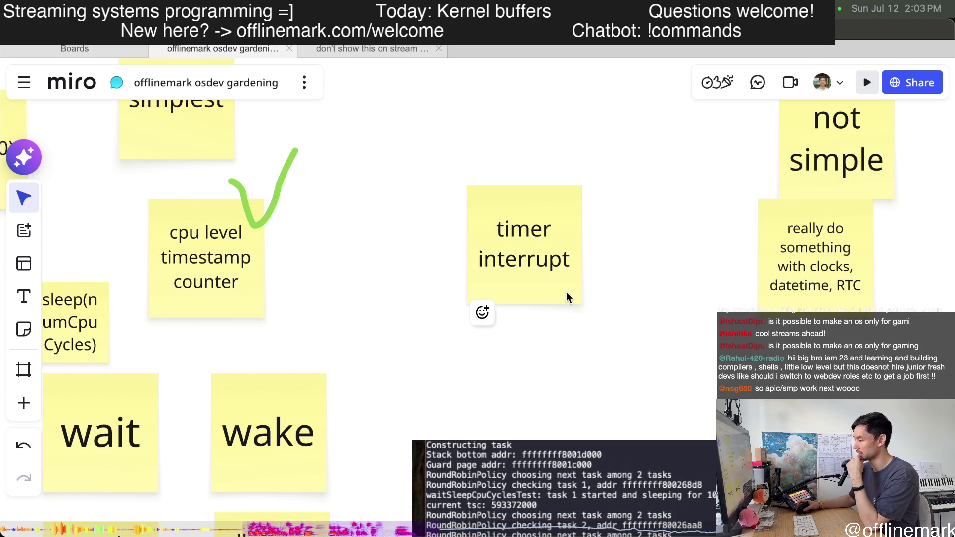
{"action": "scroll", "coordinate": [566, 298], "scroll_direction": "down", "scroll_amount": 3}
{"action": "scroll", "coordinate": [537, 306], "scroll_direction": "down", "scroll_amount": 2}
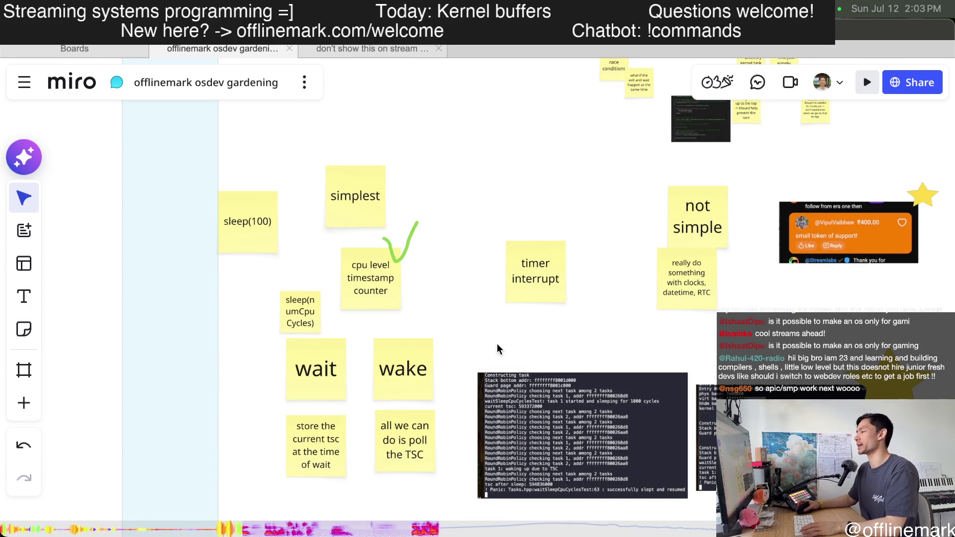
{"action": "scroll", "coordinate": [498, 350], "scroll_direction": "down", "scroll_amount": 2}
{"action": "scroll", "coordinate": [503, 495], "scroll_direction": "down", "scroll_amount": 2}
Dismiss the item context menu, move the two integration test notes up side by side, then switch to VS Code
{"action": "right_click", "coordinate": [465, 214]}
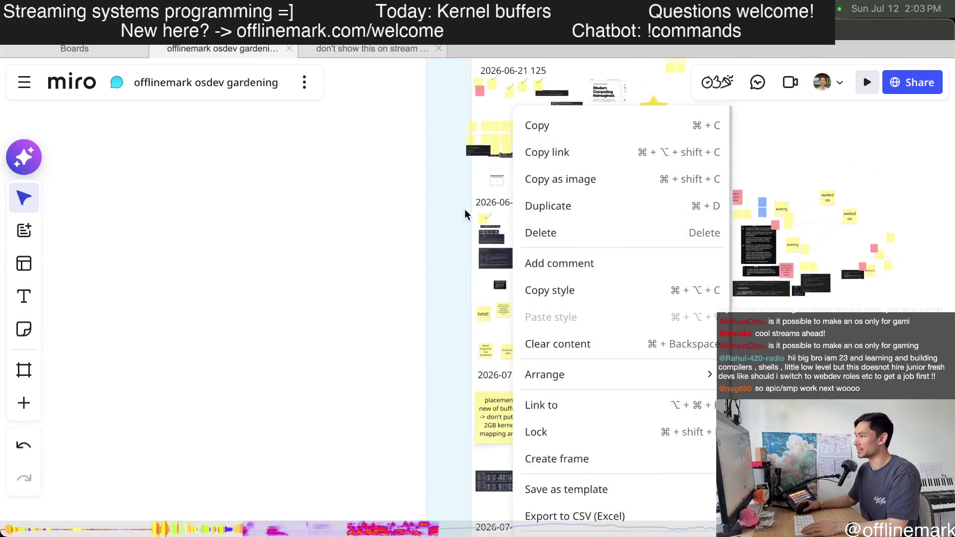
{"action": "left_click", "coordinate": [459, 418]}
{"action": "scroll", "coordinate": [473, 421], "scroll_direction": "up", "scroll_amount": 3}
{"action": "scroll", "coordinate": [473, 420], "scroll_direction": "up", "scroll_amount": 2}
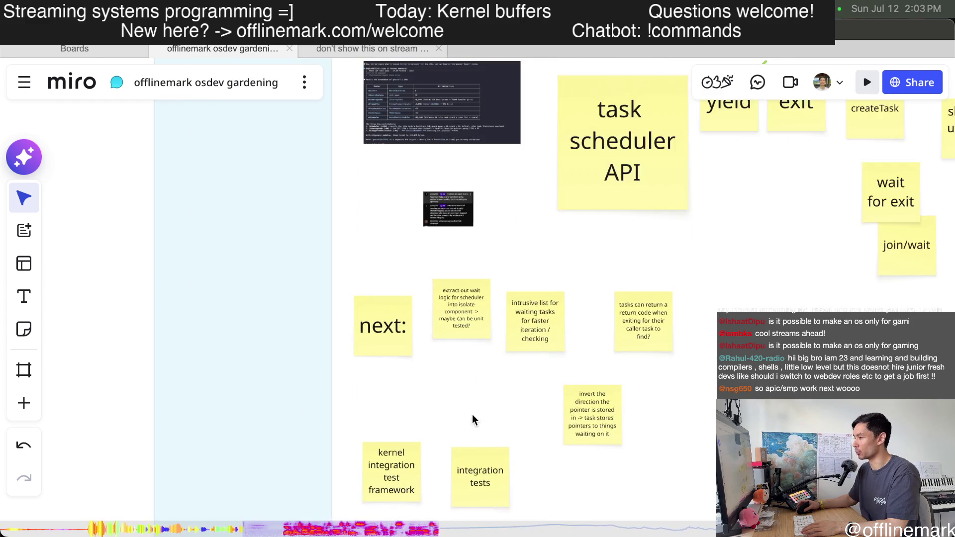
{"action": "scroll", "coordinate": [473, 420], "scroll_direction": "down", "scroll_amount": 3}
{"action": "left_click_drag", "start_coordinate": [388, 399], "coordinate": [396, 331]}
{"action": "left_click_drag", "start_coordinate": [466, 393], "coordinate": [455, 333]}
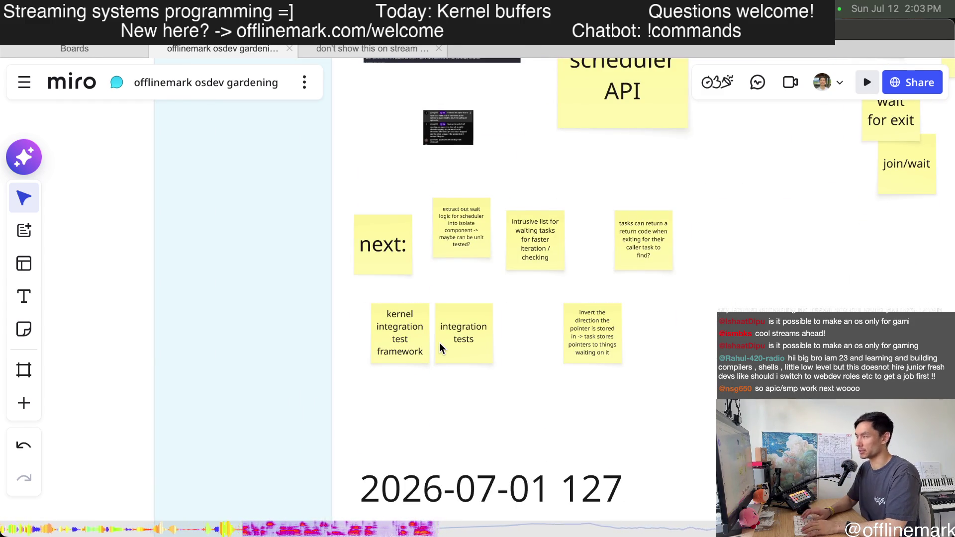
{"action": "key", "text": "super+Tab"}
{"action": "scroll", "coordinate": [437, 218], "scroll_direction": "up", "scroll_amount": 4}
{"action": "scroll", "coordinate": [437, 218], "scroll_direction": "up", "scroll_amount": 2}
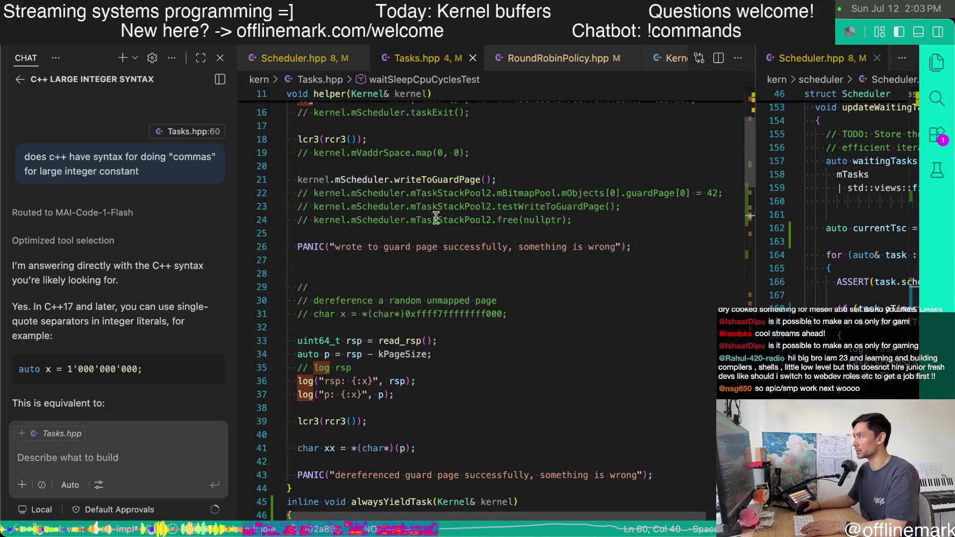
{"action": "scroll", "coordinate": [489, 181], "scroll_direction": "up", "scroll_amount": 3}
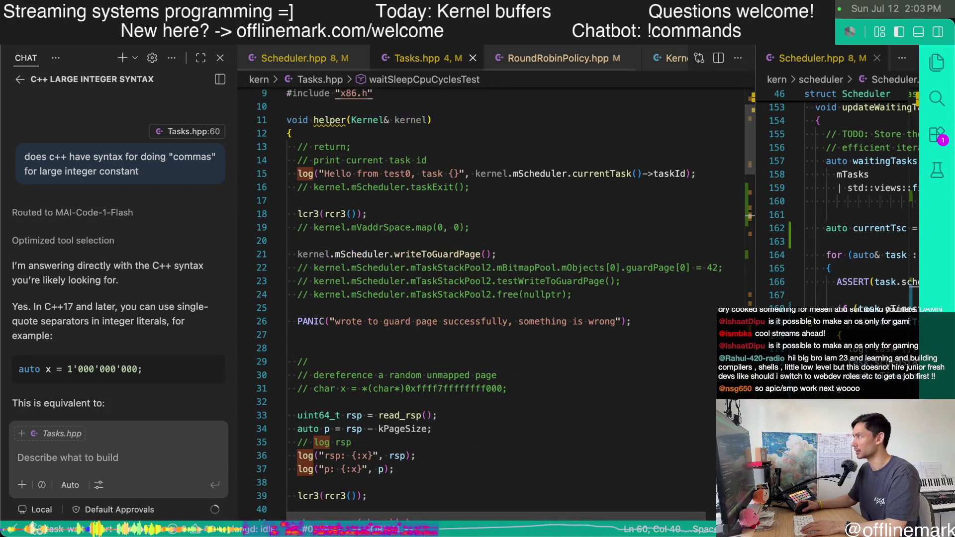
Review the test tasks Kernel::run creates in Kernel.cpp, then return to the Miro board
{"action": "key", "text": "ctrl+o"}
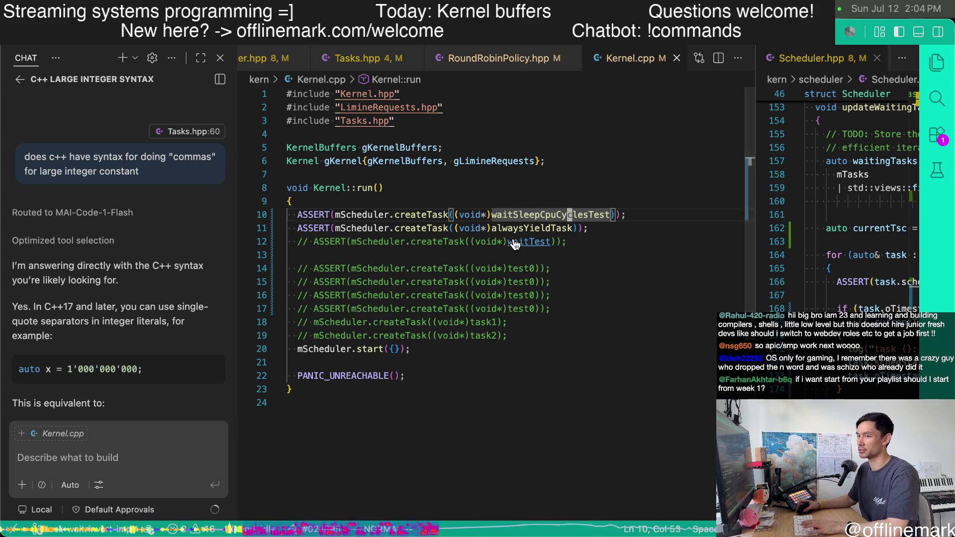
{"action": "key", "text": "super+Tab"}
{"action": "scroll", "coordinate": [522, 321], "scroll_direction": "up", "scroll_amount": 3}
{"action": "scroll", "coordinate": [604, 321], "scroll_direction": "right", "scroll_amount": 1}
{"action": "scroll", "coordinate": [603, 322], "scroll_direction": "up", "scroll_amount": 2}
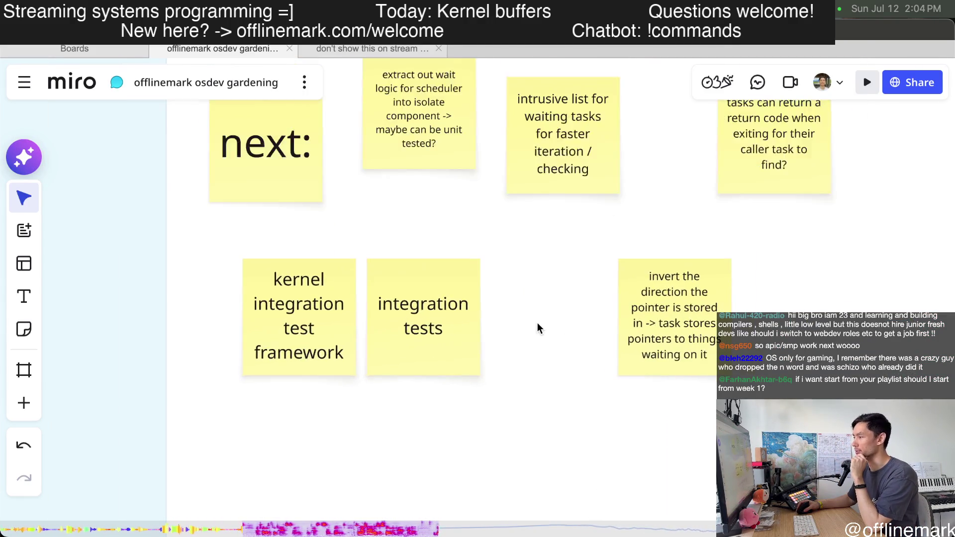
{"action": "scroll", "coordinate": [537, 328], "scroll_direction": "up", "scroll_amount": 1}
Move both integration test notes left under 'next:', deselect, then switch to the YouTube live chat window
{"action": "left_click_drag", "start_coordinate": [286, 348], "coordinate": [240, 366]}
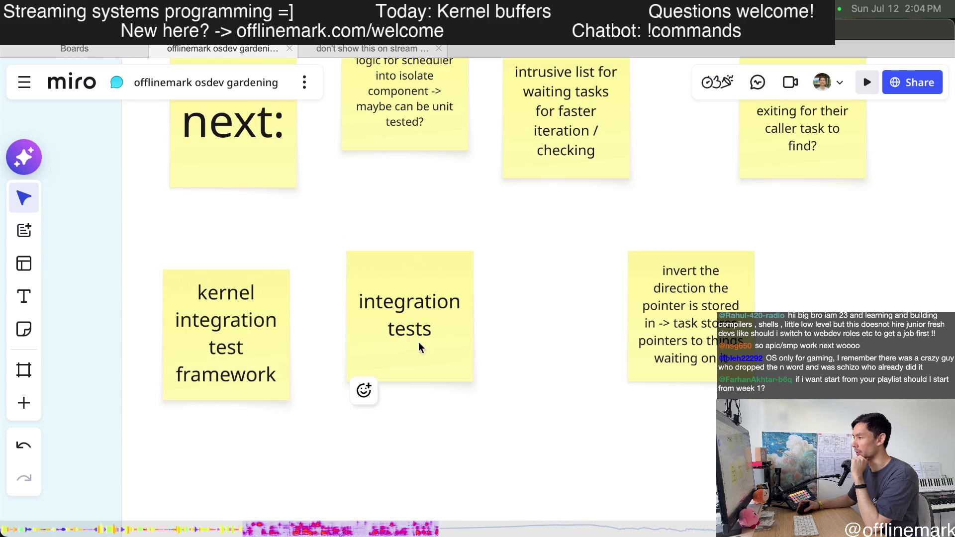
{"action": "left_click_drag", "start_coordinate": [420, 345], "coordinate": [391, 341]}
{"action": "left_click", "coordinate": [546, 337]}
{"action": "scroll", "coordinate": [546, 337], "scroll_direction": "down", "scroll_amount": 1}
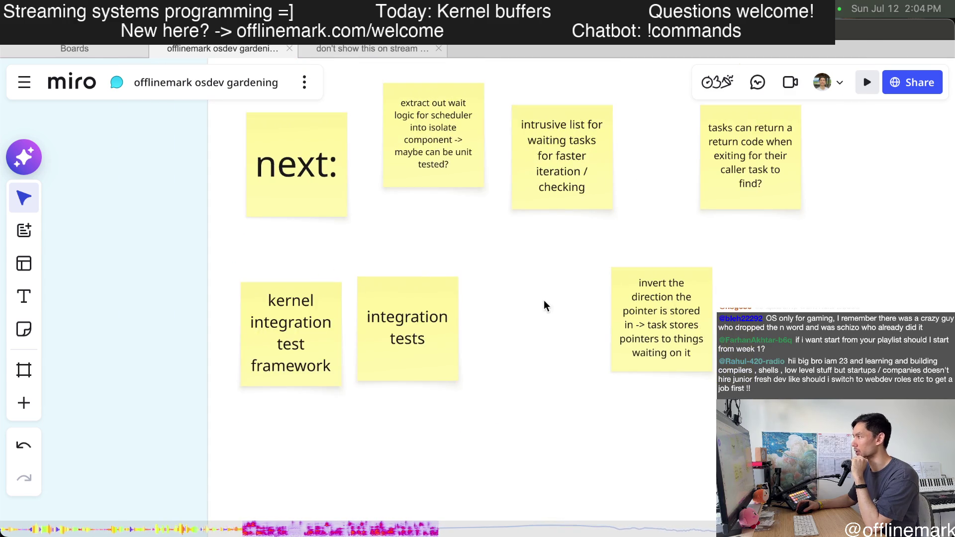
{"action": "scroll", "coordinate": [545, 305], "scroll_direction": "down", "scroll_amount": 2}
{"action": "scroll", "coordinate": [497, 339], "scroll_direction": "down", "scroll_amount": 1}
{"action": "scroll", "coordinate": [499, 339], "scroll_direction": "down", "scroll_amount": 1}
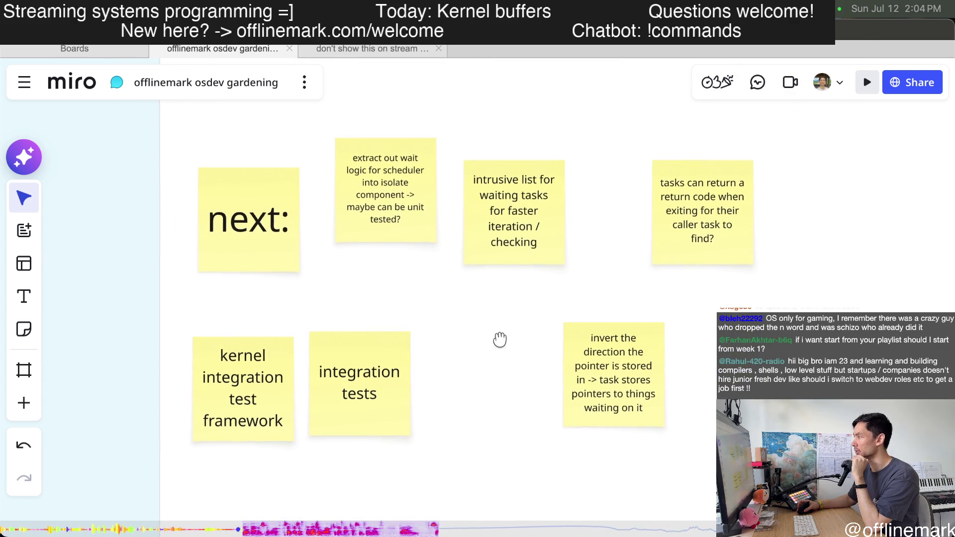
{"action": "scroll", "coordinate": [309, 331], "scroll_direction": "up", "scroll_amount": 1}
{"action": "scroll", "coordinate": [297, 338], "scroll_direction": "up", "scroll_amount": 2}
{"action": "scroll", "coordinate": [297, 338], "scroll_direction": "up", "scroll_amount": 1}
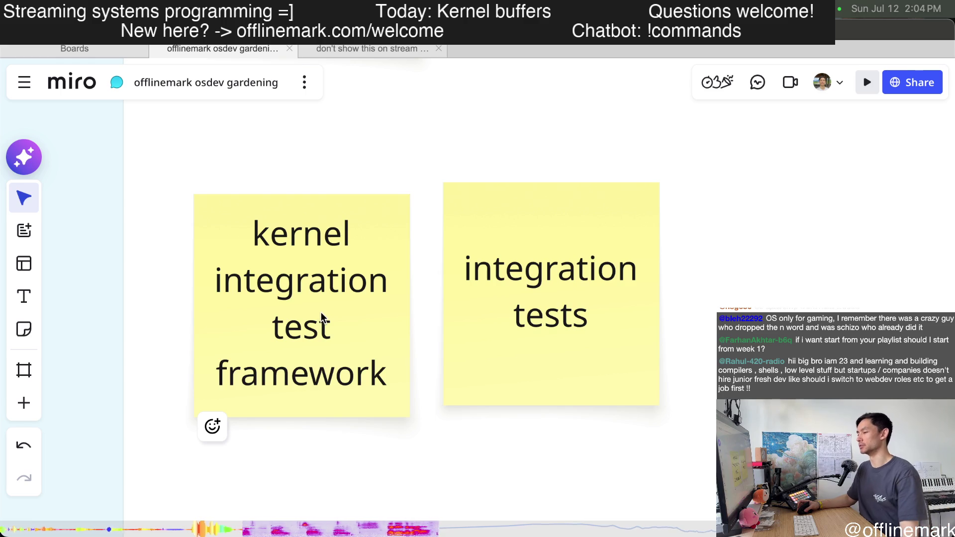
{"action": "scroll", "coordinate": [316, 339], "scroll_direction": "down", "scroll_amount": 1}
{"action": "scroll", "coordinate": [316, 336], "scroll_direction": "down", "scroll_amount": 1}
{"action": "scroll", "coordinate": [310, 337], "scroll_direction": "up", "scroll_amount": 2}
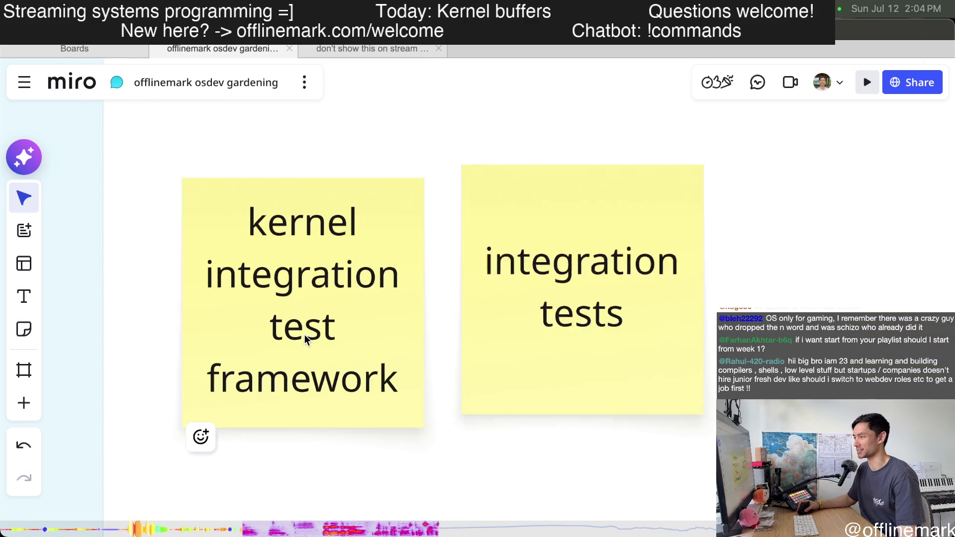
{"action": "scroll", "coordinate": [306, 340], "scroll_direction": "up", "scroll_amount": 1}
{"action": "scroll", "coordinate": [305, 339], "scroll_direction": "down", "scroll_amount": 1}
{"action": "scroll", "coordinate": [313, 373], "scroll_direction": "down", "scroll_amount": 5}
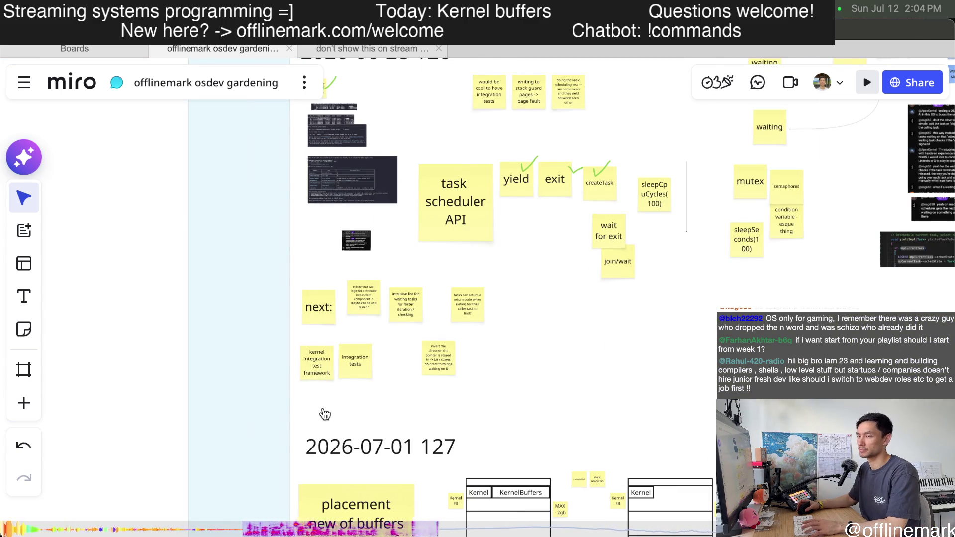
{"action": "key", "text": "super+Tab"}
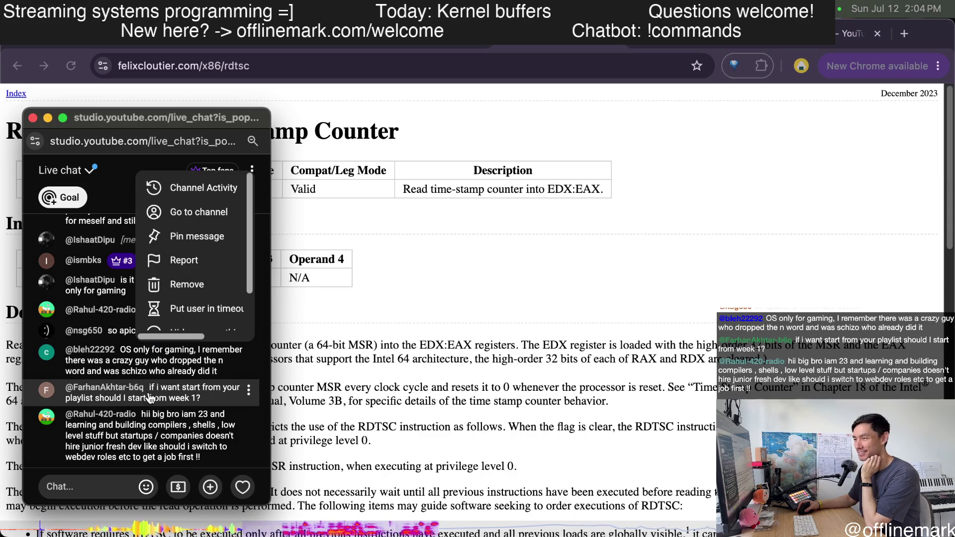
{"action": "left_click", "coordinate": [170, 446]}
{"action": "left_click", "coordinate": [128, 441]}
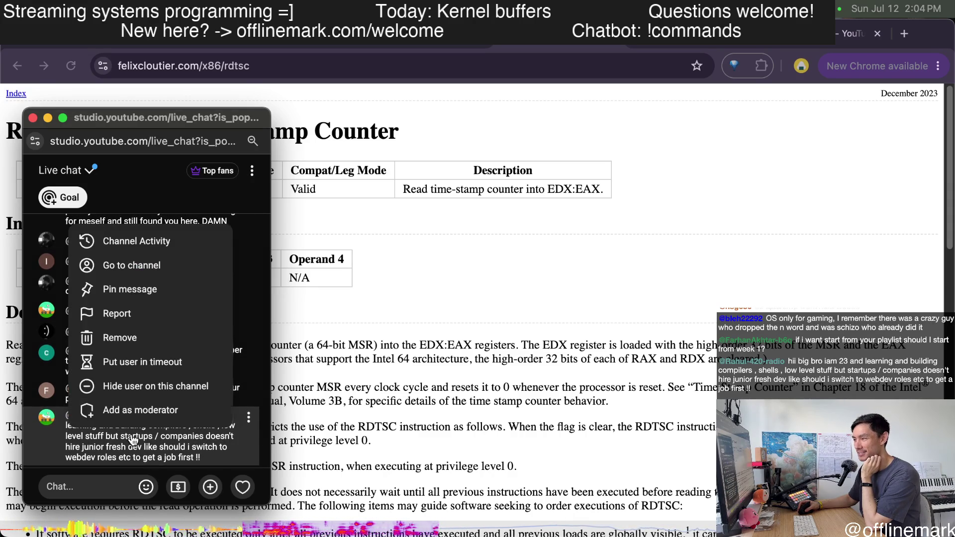
{"action": "left_click", "coordinate": [124, 441]}
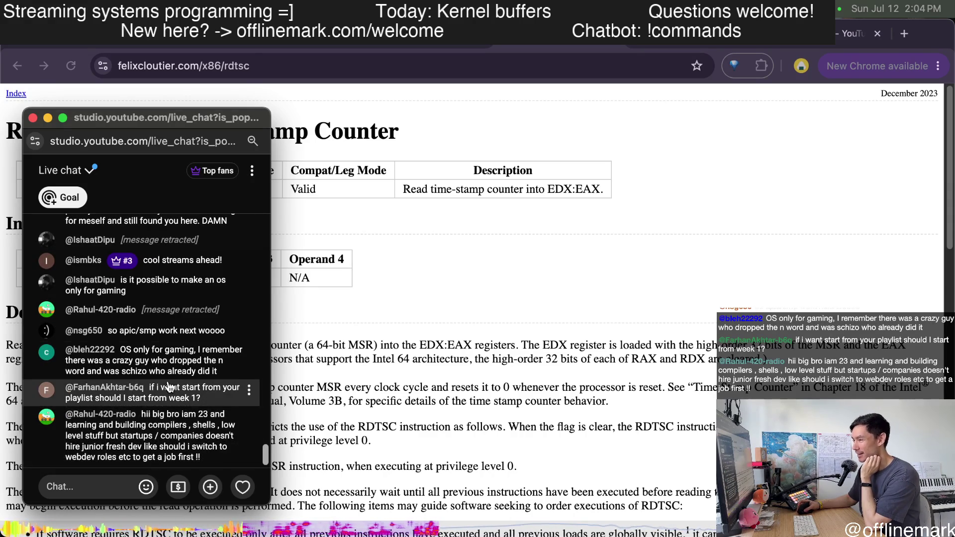
{"action": "left_click", "coordinate": [198, 440]}
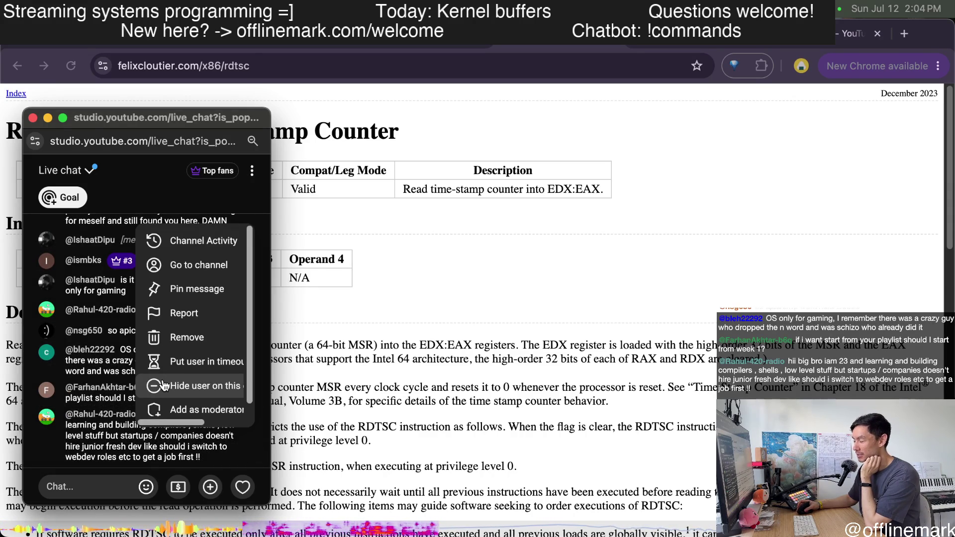
{"action": "left_click", "coordinate": [78, 478]}
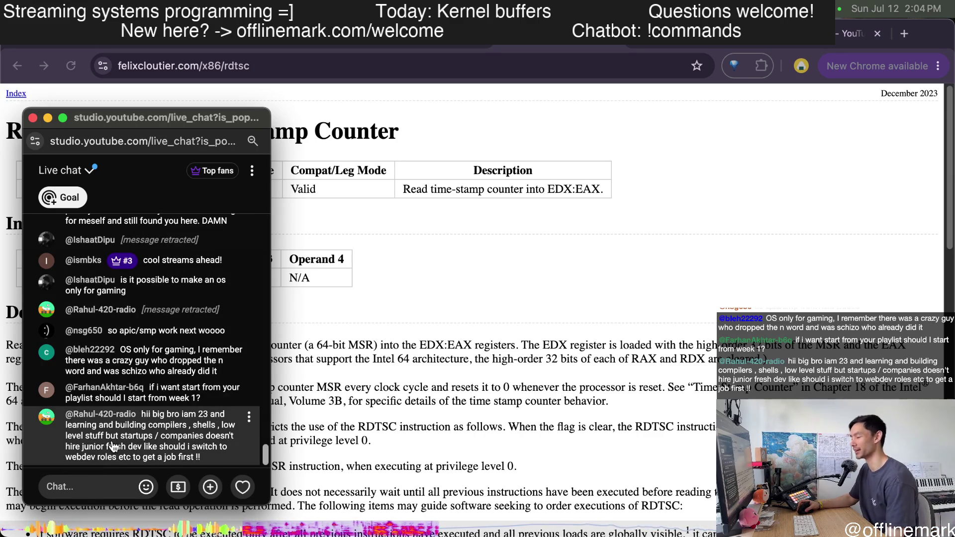
{"action": "mouse_move", "coordinate": [142, 360]}
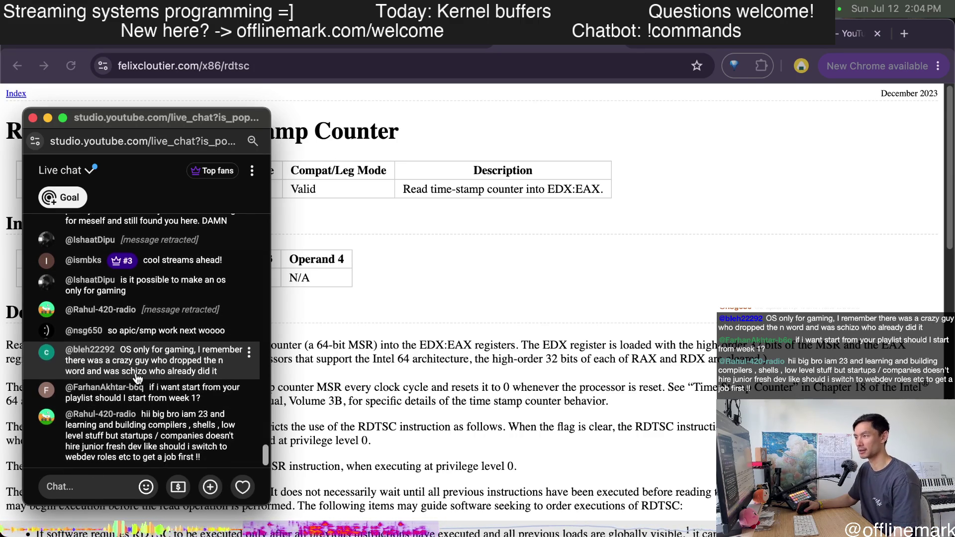
{"action": "scroll", "coordinate": [138, 380], "scroll_direction": "up", "scroll_amount": 1}
{"action": "scroll", "coordinate": [138, 380], "scroll_direction": "up", "scroll_amount": 2}
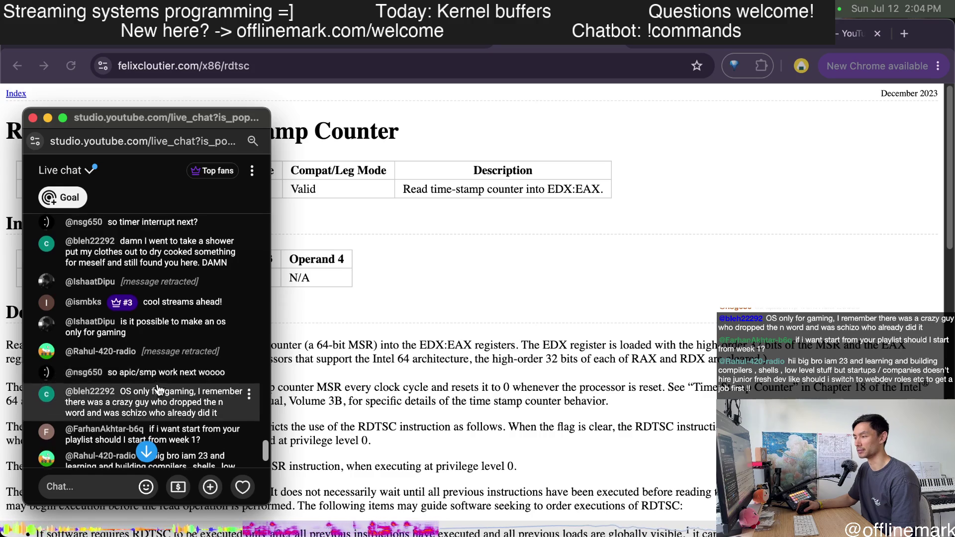
{"action": "scroll", "coordinate": [156, 386], "scroll_direction": "down", "scroll_amount": 2}
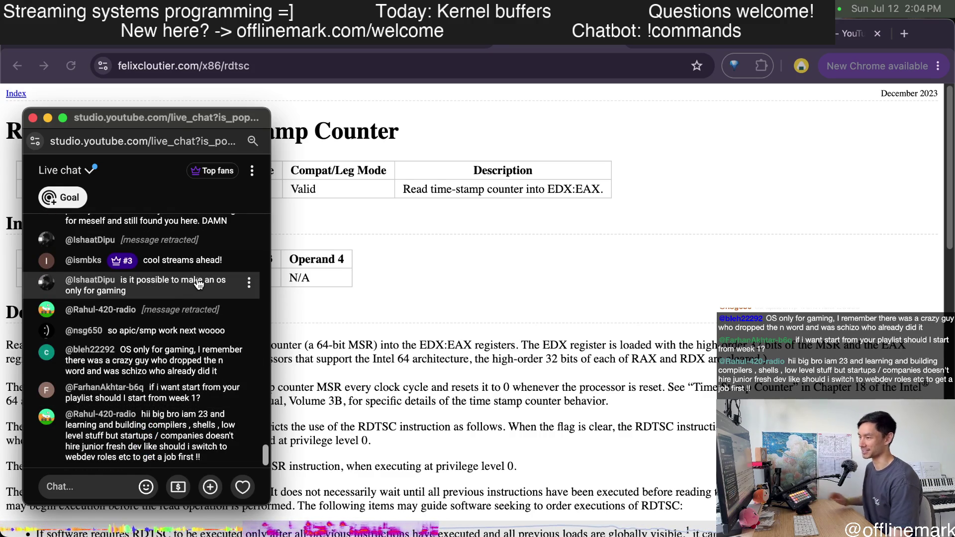